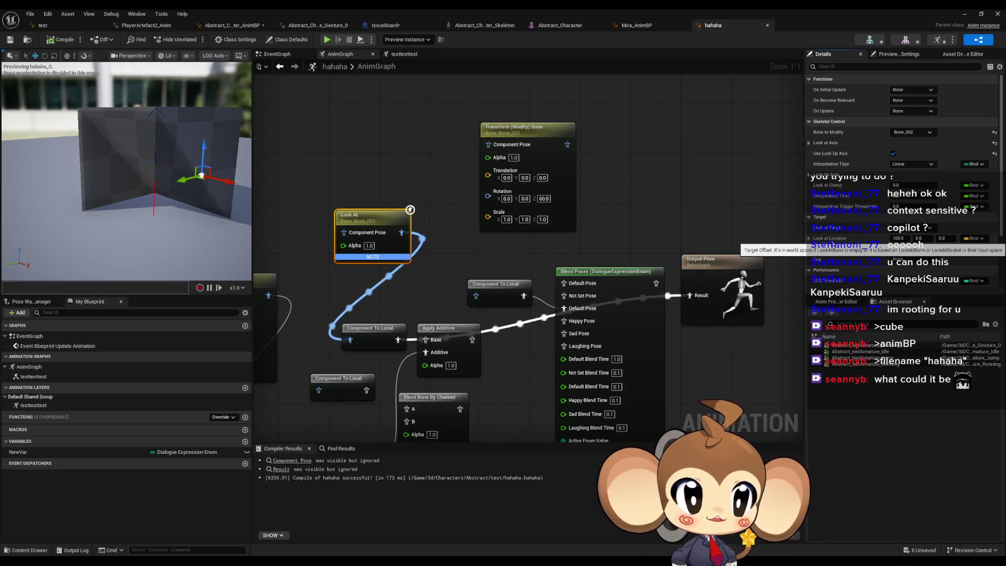
Set the Look At target location's Y value to 100
{"action": "left_click", "coordinate": [810, 239]}
{"action": "left_click", "coordinate": [811, 241]}
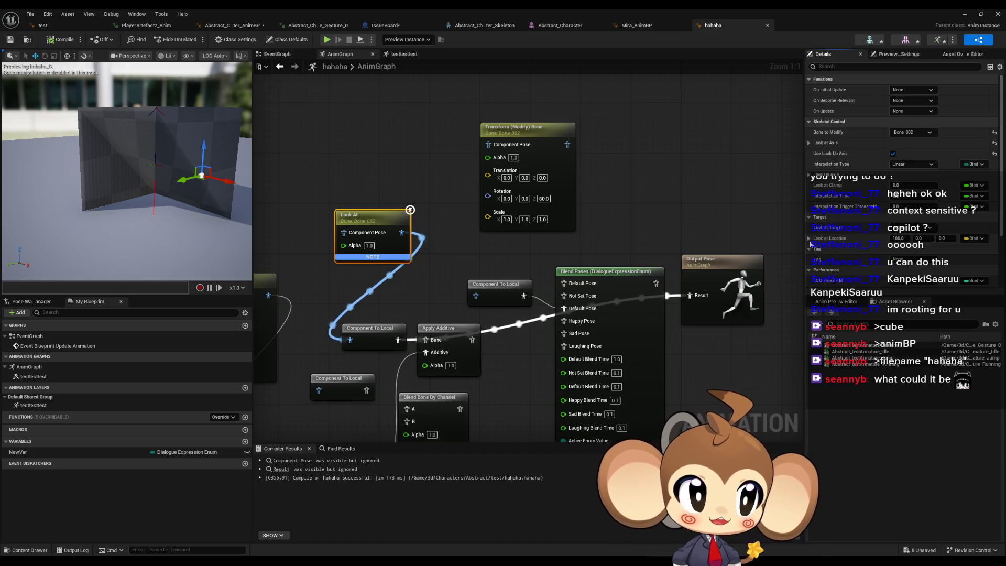
{"action": "left_click", "coordinate": [916, 239]}
{"action": "type", "text": "100"}
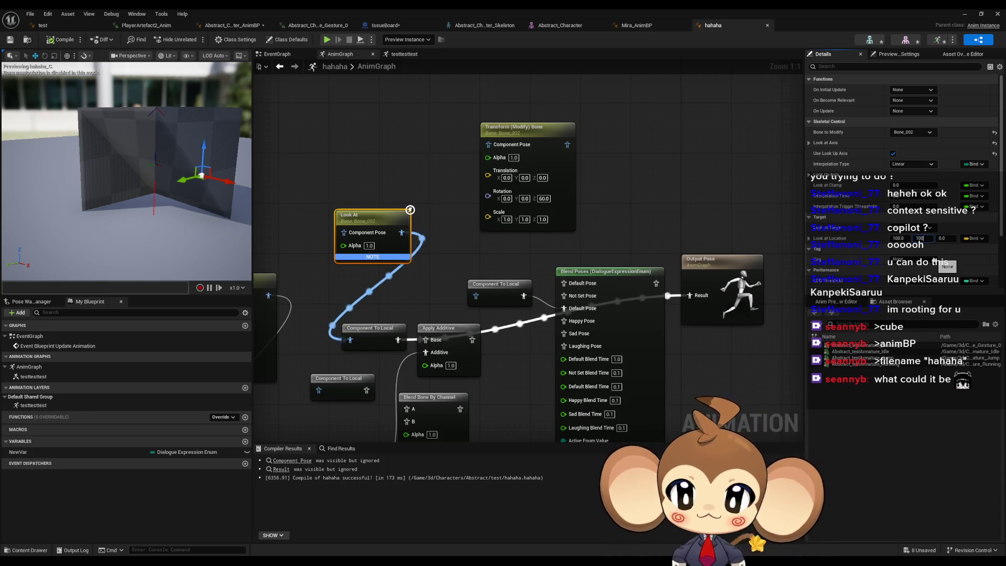
{"action": "key", "text": "Return"}
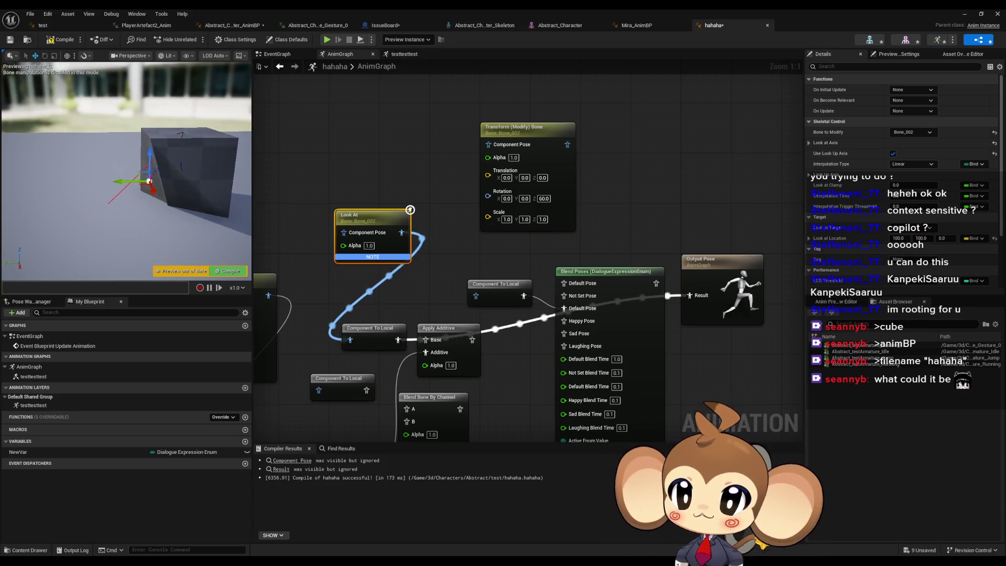
{"action": "left_click_drag", "start_coordinate": [125, 173], "coordinate": [126, 118]}
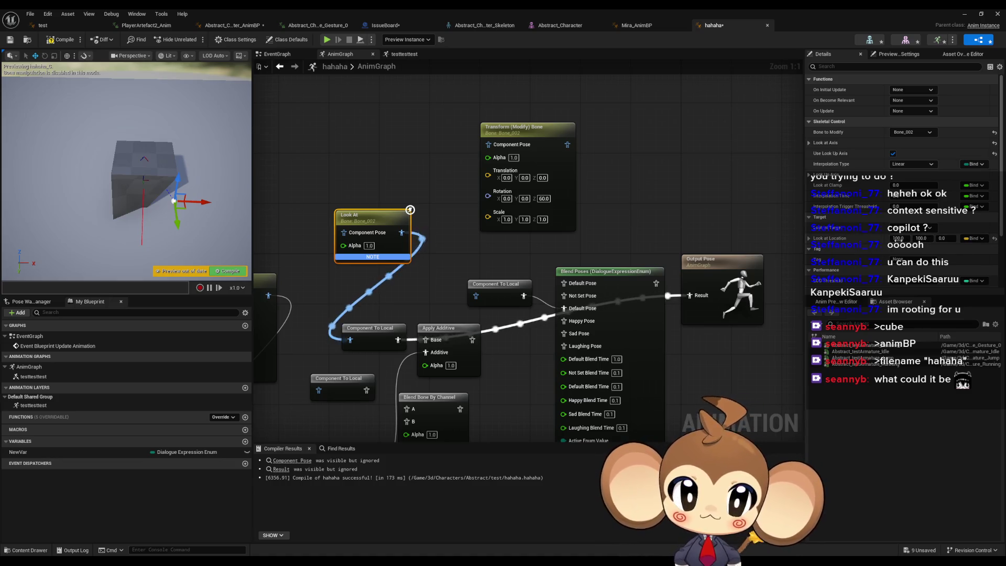
Set the target location X to 0, recompile hahaha, and expand the Look at Axis settings
{"action": "left_click", "coordinate": [898, 238]}
{"action": "type", "text": "0"}
{"action": "key", "text": "Return"}
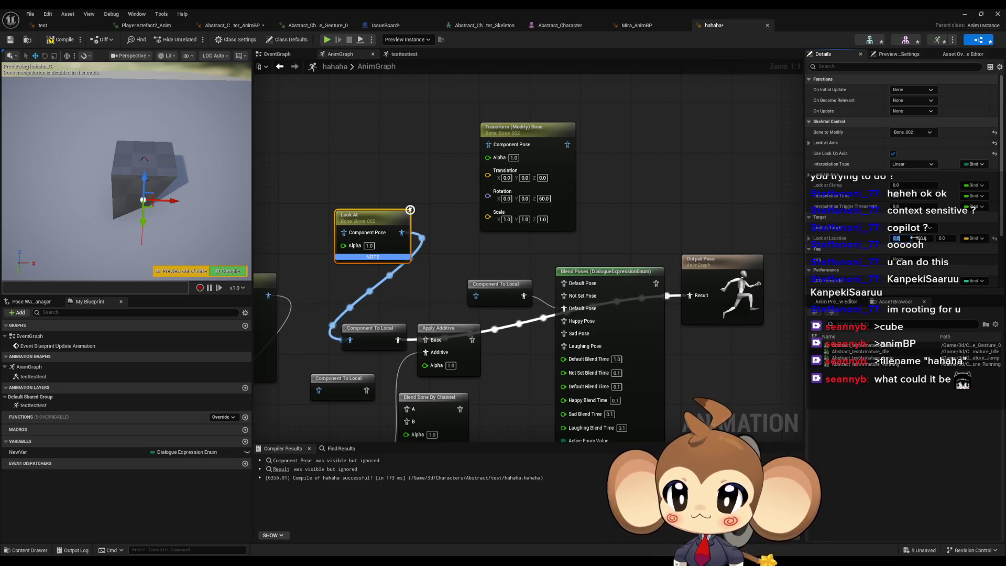
{"action": "left_click", "coordinate": [61, 40]}
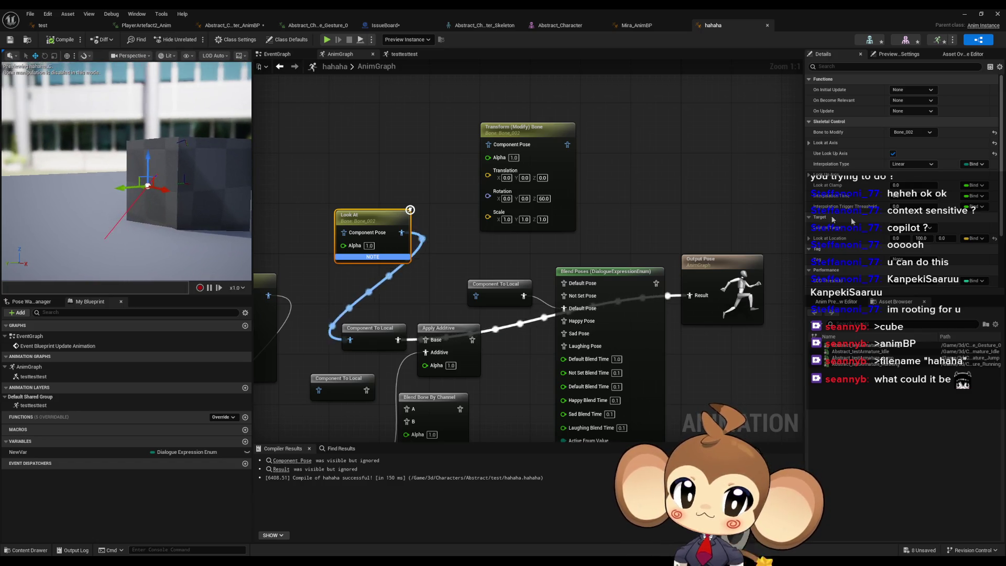
{"action": "left_click", "coordinate": [810, 143]}
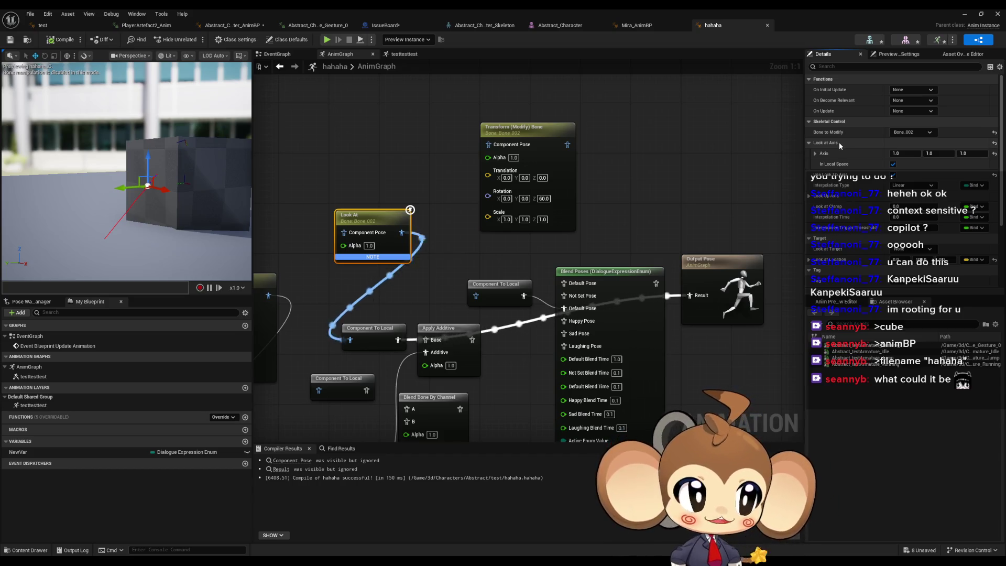
Orbit the preview around the cube, then switch to the Blender window
{"action": "mouse_move", "coordinate": [126, 168]}
{"action": "left_mouse_down"}
{"action": "mouse_move", "coordinate": [167, 167]}
{"action": "mouse_move", "coordinate": [180, 155]}
{"action": "left_mouse_up"}
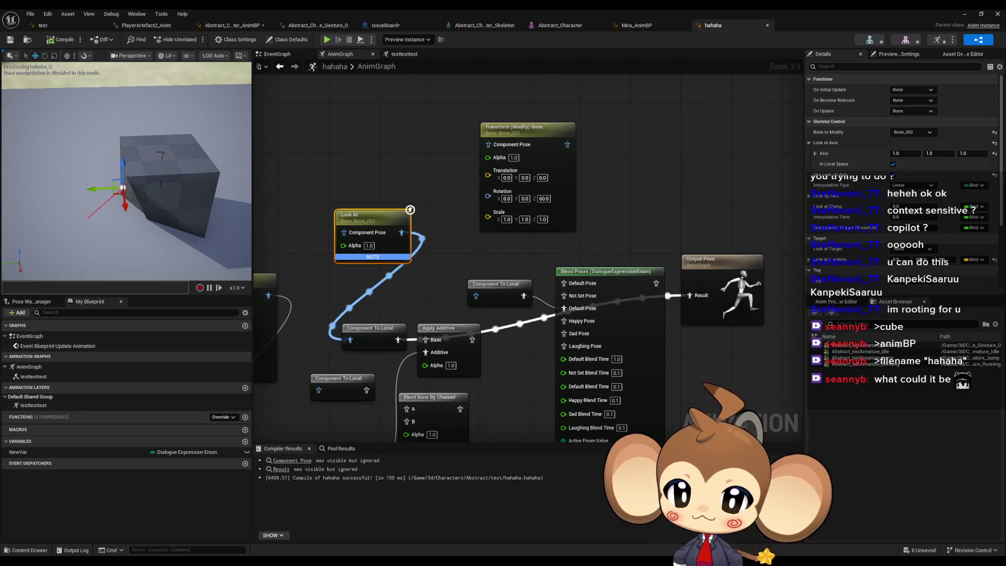
{"action": "mouse_move", "coordinate": [212, 554]}
{"action": "left_click", "coordinate": [284, 532]}
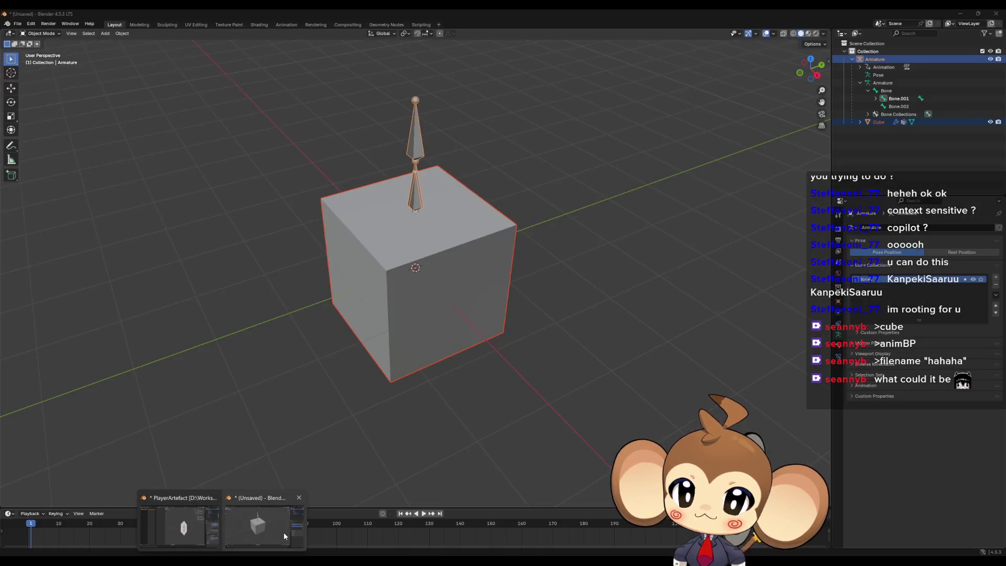
Put the Blender cube in Edit Mode, select its Bone.002 vertex group, then return to Unreal
{"action": "left_click", "coordinate": [512, 236]}
{"action": "key", "text": "Tab"}
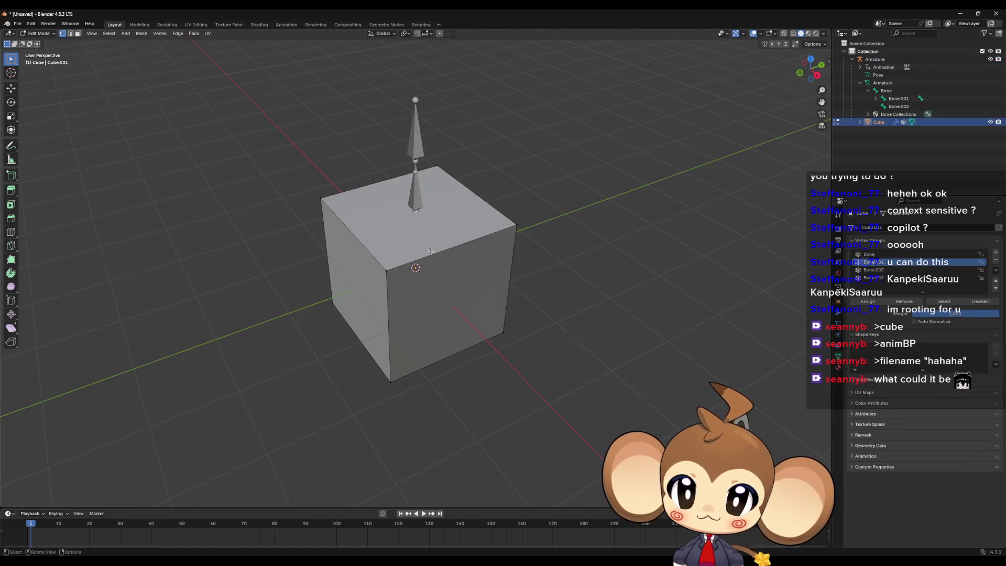
{"action": "left_click", "coordinate": [869, 278]}
{"action": "left_click", "coordinate": [944, 301]}
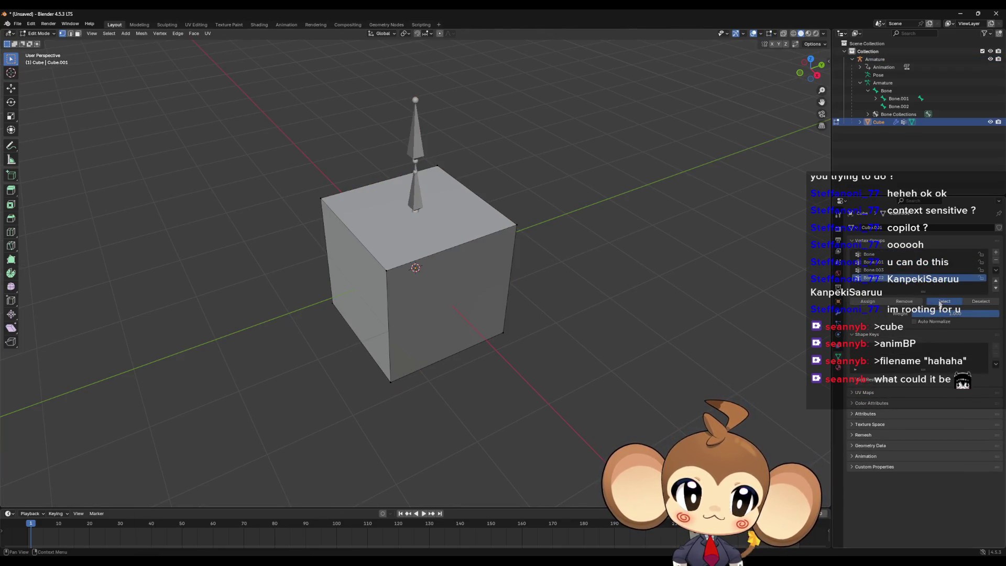
{"action": "right_click", "coordinate": [480, 282]}
{"action": "mouse_move", "coordinate": [602, 225]}
{"action": "left_mouse_down"}
{"action": "mouse_move", "coordinate": [391, 293]}
{"action": "mouse_move", "coordinate": [503, 211]}
{"action": "mouse_move", "coordinate": [427, 227]}
{"action": "left_mouse_up"}
{"action": "mouse_move", "coordinate": [452, 109]}
{"action": "left_mouse_down"}
{"action": "mouse_move", "coordinate": [539, 180]}
{"action": "mouse_move", "coordinate": [525, 221]}
{"action": "left_mouse_up"}
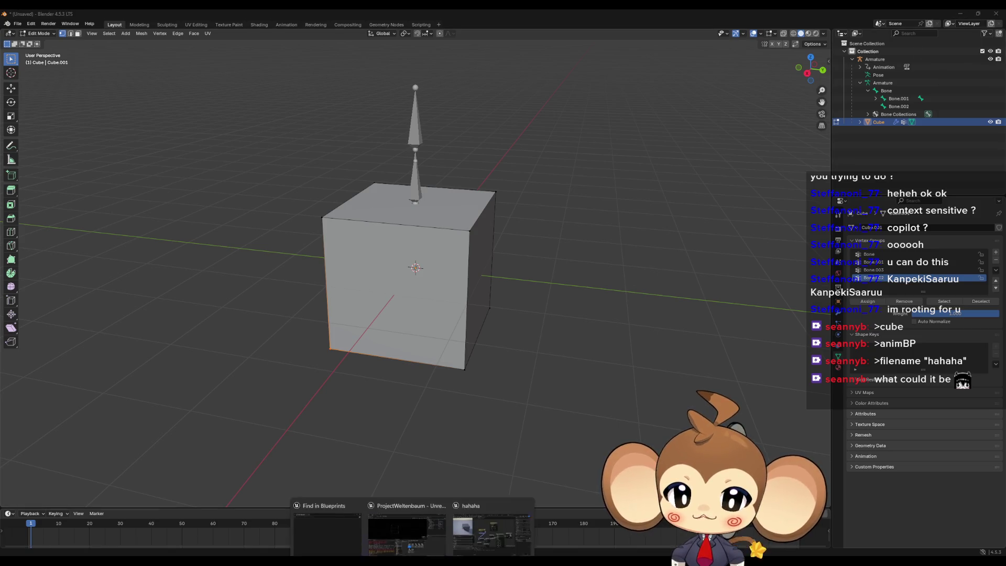
{"action": "left_click", "coordinate": [435, 524]}
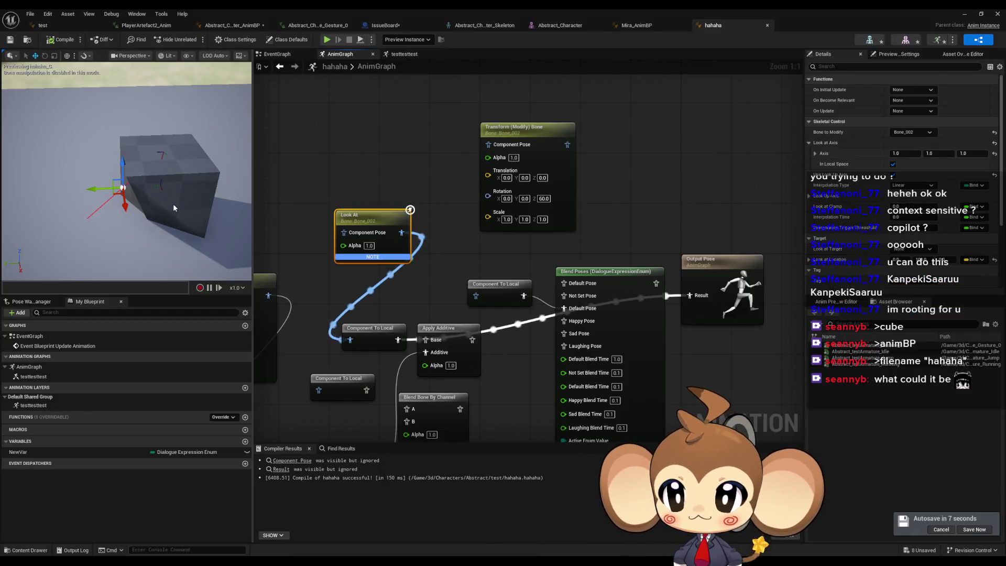
Set the Look at Axis Y and Z to 0, making it 1.0, 0.0, 0.0
{"action": "mouse_move", "coordinate": [173, 203]}
{"action": "left_mouse_down"}
{"action": "mouse_move", "coordinate": [157, 215]}
{"action": "mouse_move", "coordinate": [144, 208]}
{"action": "left_mouse_up"}
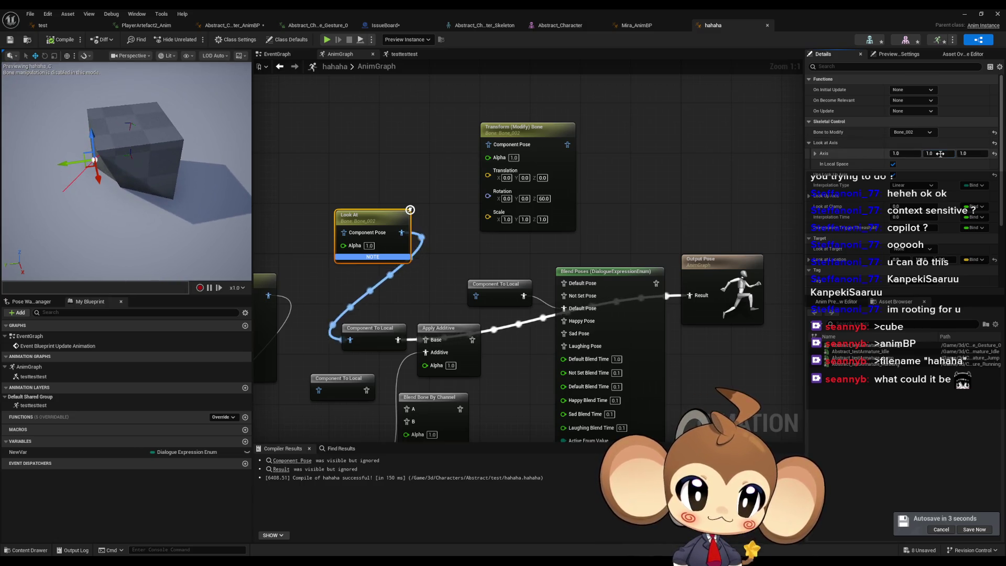
{"action": "left_click", "coordinate": [940, 154]}
{"action": "key", "text": "Tab"}
{"action": "type", "text": "0"}
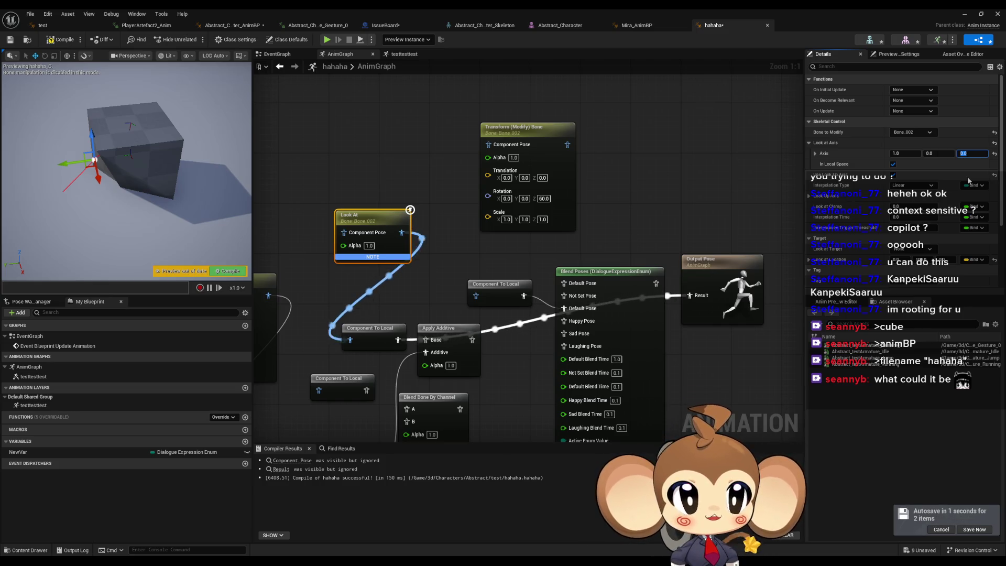
{"action": "key", "text": "Return"}
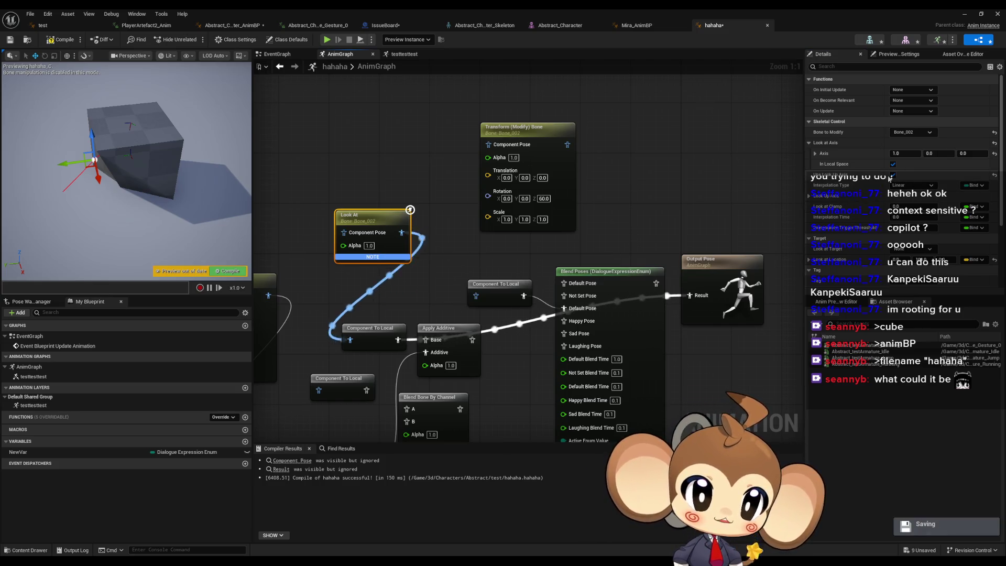
Expand Look Up Axis, recompile the blueprint, and switch over to Blender
{"action": "left_click", "coordinate": [810, 196]}
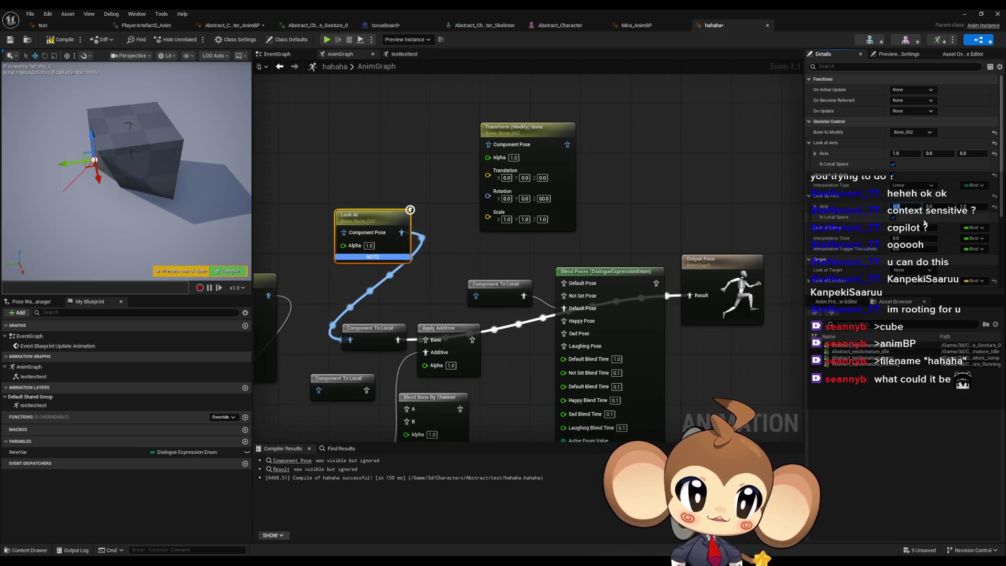
{"action": "scroll", "coordinate": [922, 239], "scroll_direction": "down", "scroll_amount": 3}
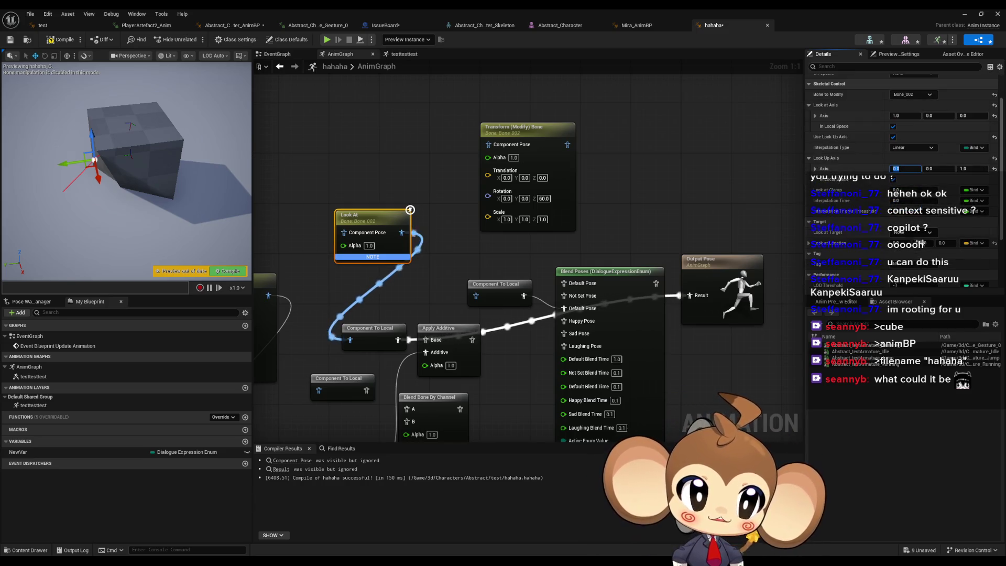
{"action": "left_click", "coordinate": [63, 41]}
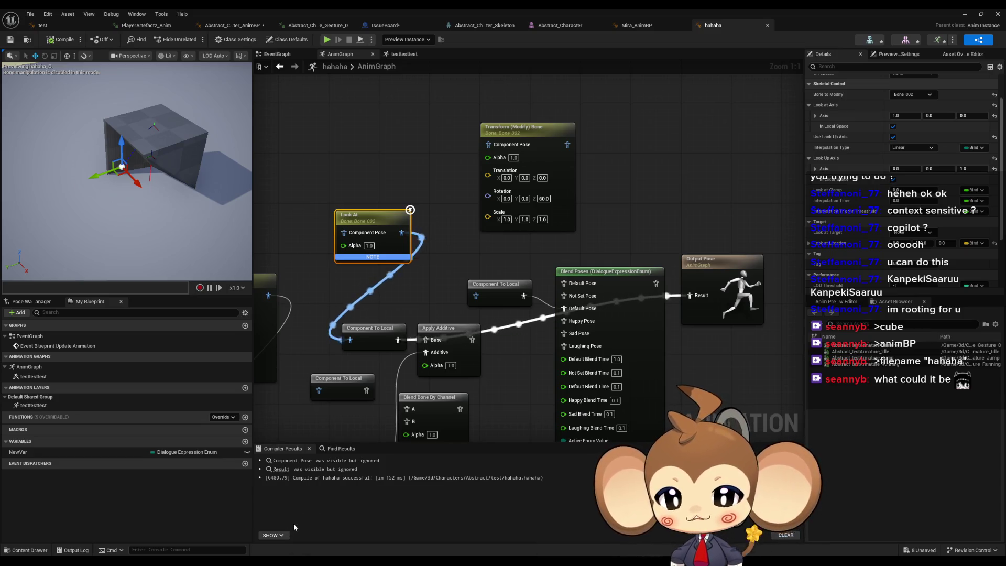
{"action": "left_click", "coordinate": [276, 526]}
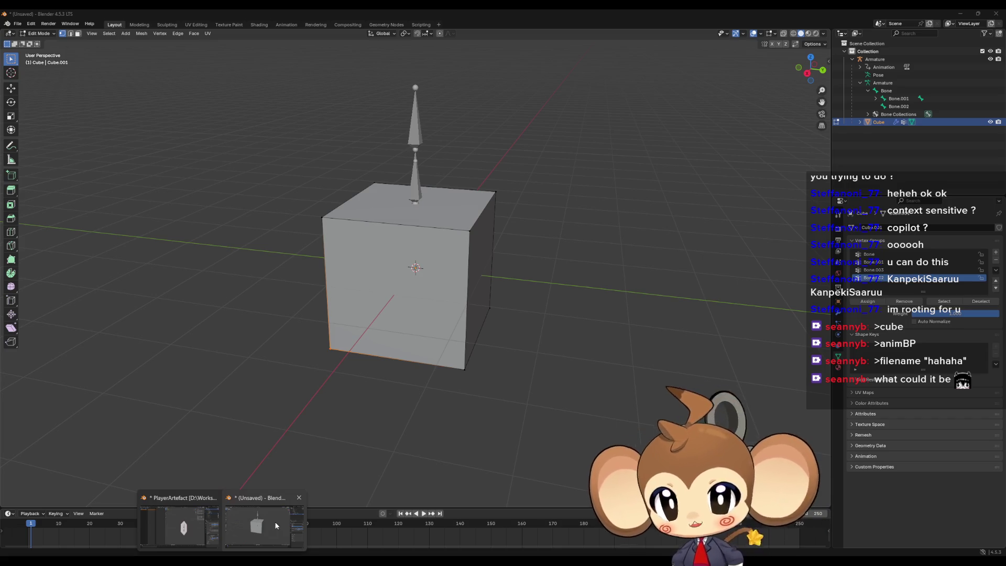
{"action": "left_click", "coordinate": [180, 527]}
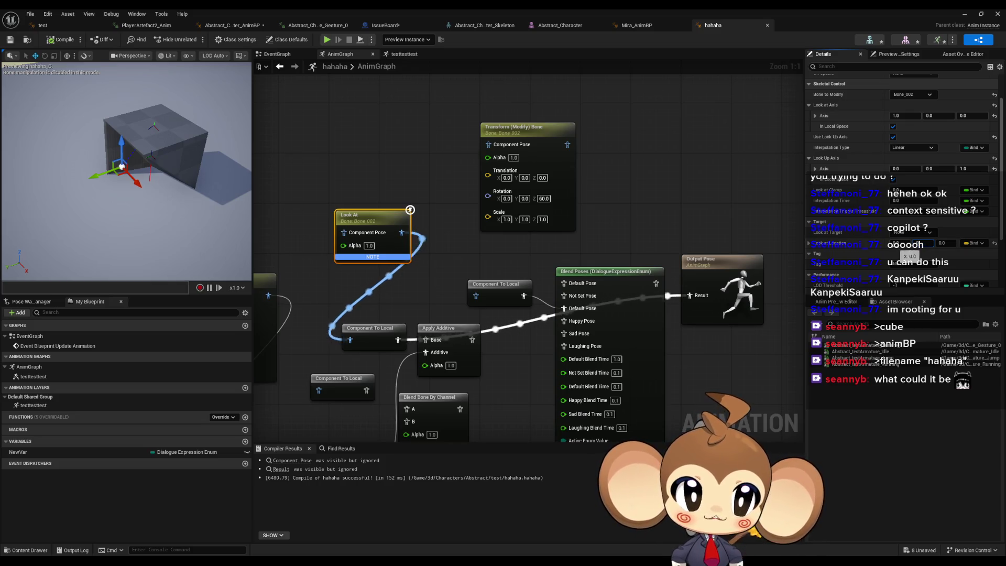
Enter 100 into a Look at Location component while orbiting the preview
{"action": "left_click", "coordinate": [930, 242]}
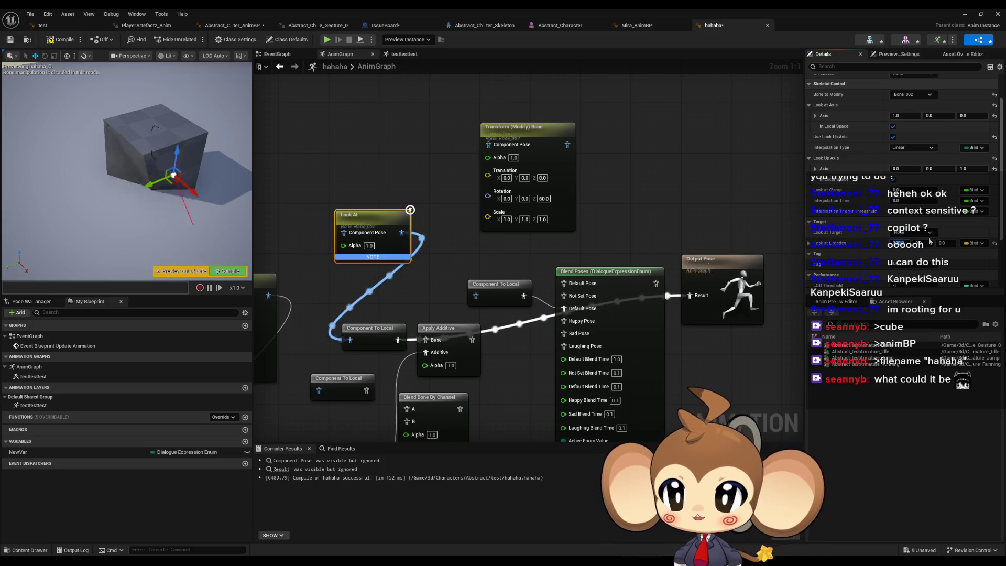
{"action": "left_click_drag", "start_coordinate": [210, 153], "coordinate": [209, 153]}
{"action": "mouse_move", "coordinate": [149, 171]}
{"action": "left_mouse_down"}
{"action": "mouse_move", "coordinate": [151, 183]}
{"action": "mouse_move", "coordinate": [113, 203]}
{"action": "left_mouse_up"}
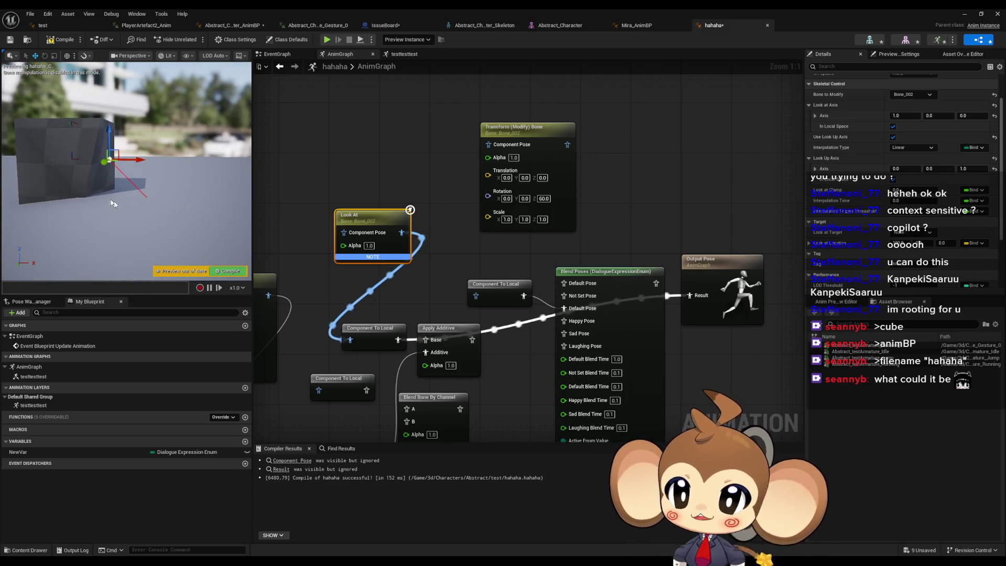
{"action": "left_click_drag", "start_coordinate": [121, 140], "coordinate": [122, 140]}
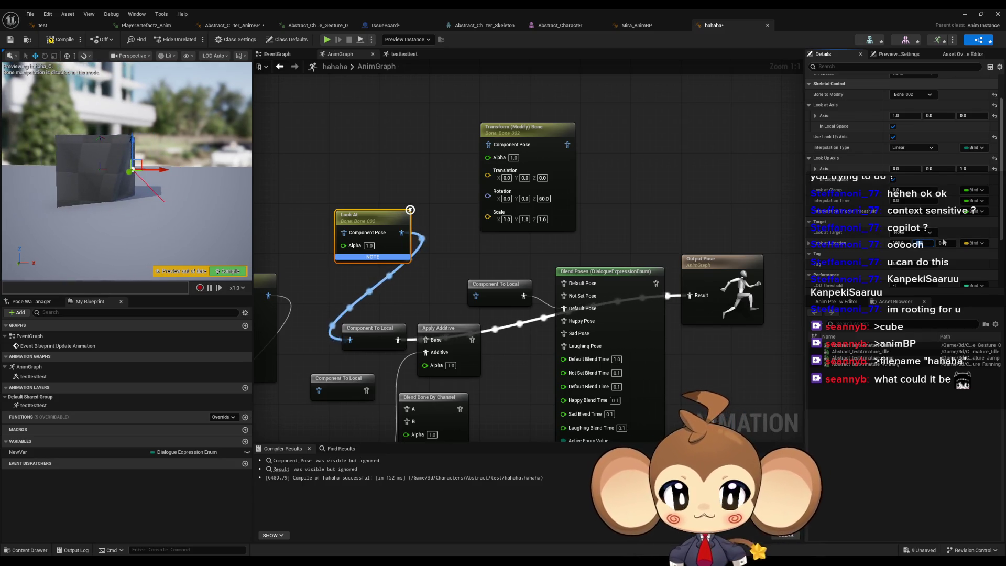
{"action": "type", "text": "100"}
{"action": "key", "text": "Return"}
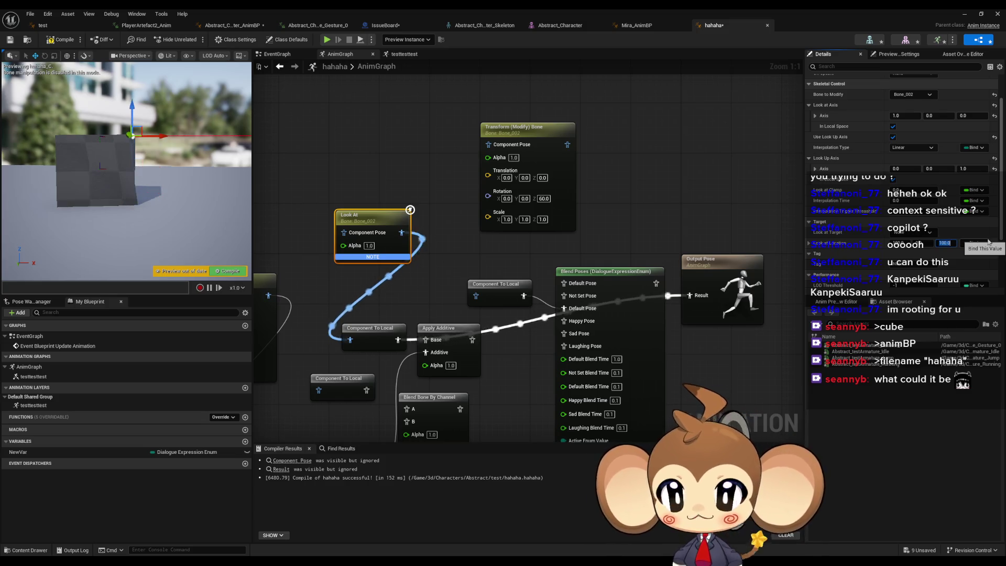
Set Look at Location Y to 100 and check the bone's rotation in the preview
{"action": "left_click_drag", "start_coordinate": [232, 239], "coordinate": [233, 239]}
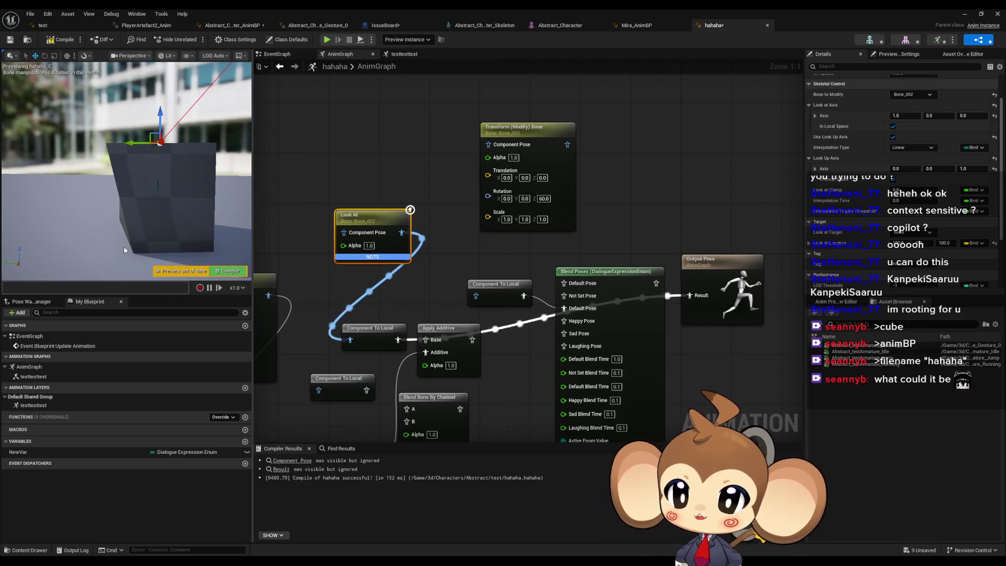
{"action": "left_click_drag", "start_coordinate": [123, 246], "coordinate": [124, 246]}
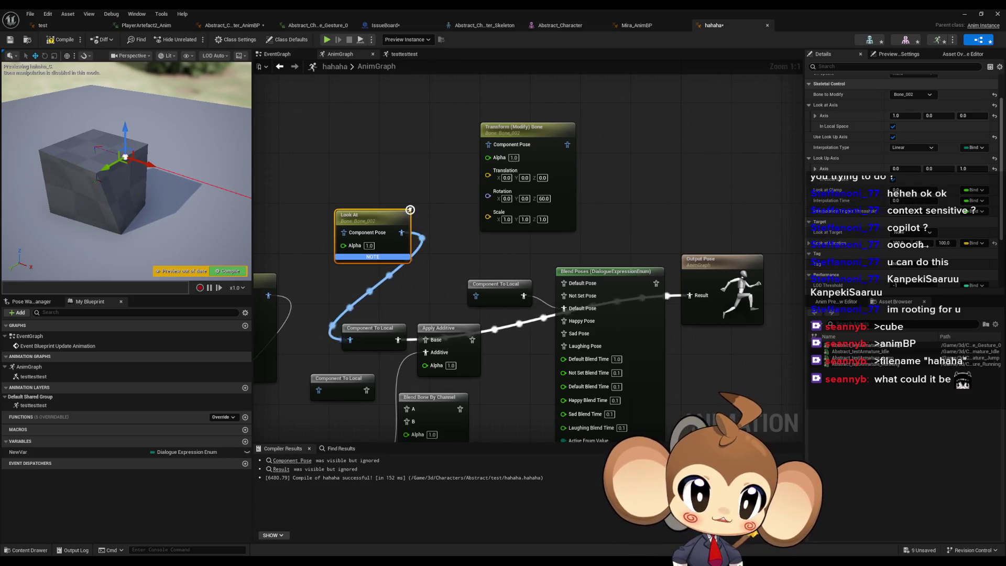
{"action": "left_click", "coordinate": [920, 243]}
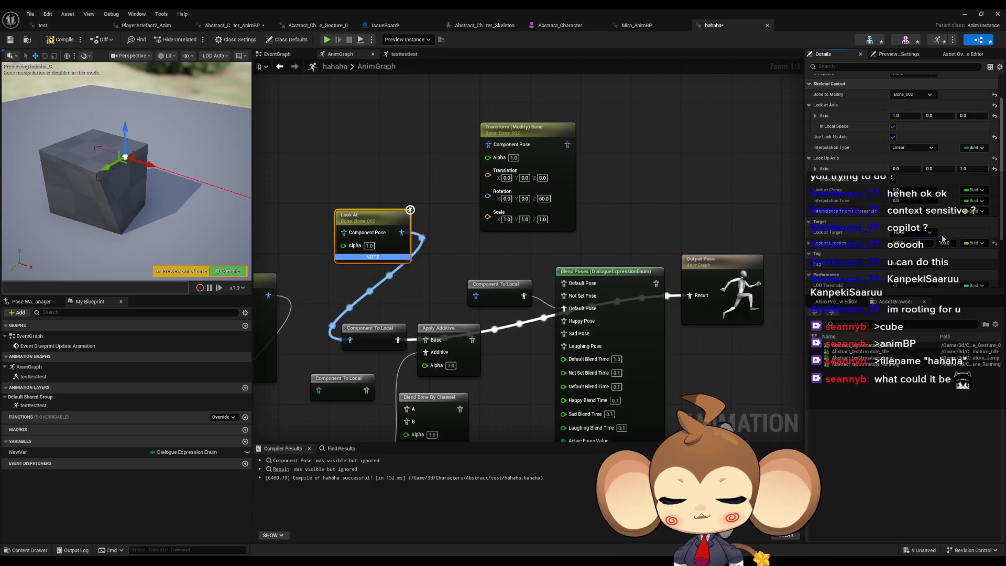
{"action": "type", "text": "100"}
{"action": "key", "text": "Return"}
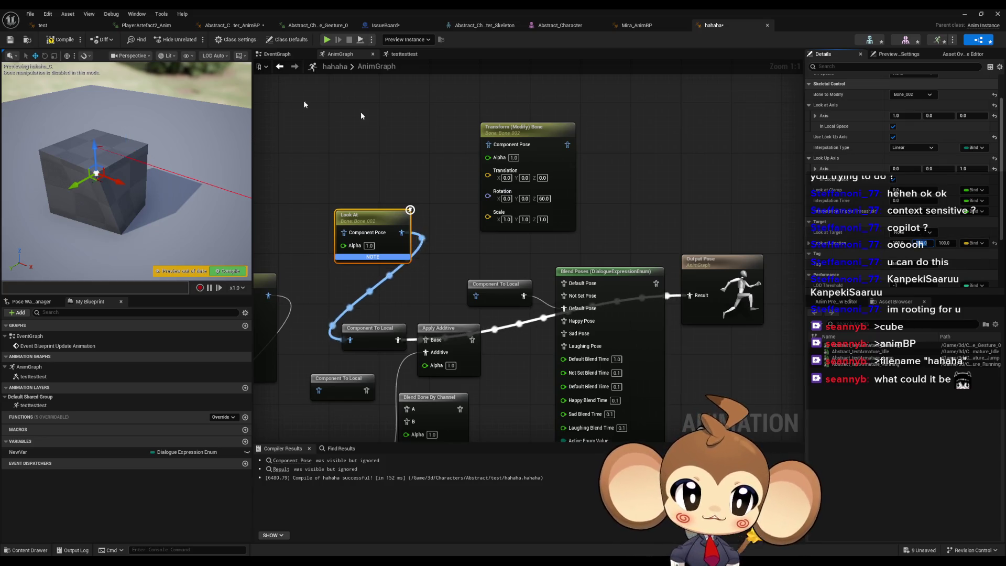
Compile the hahaha blueprint and adjust a Look At setting in Details
{"action": "left_click", "coordinate": [58, 42]}
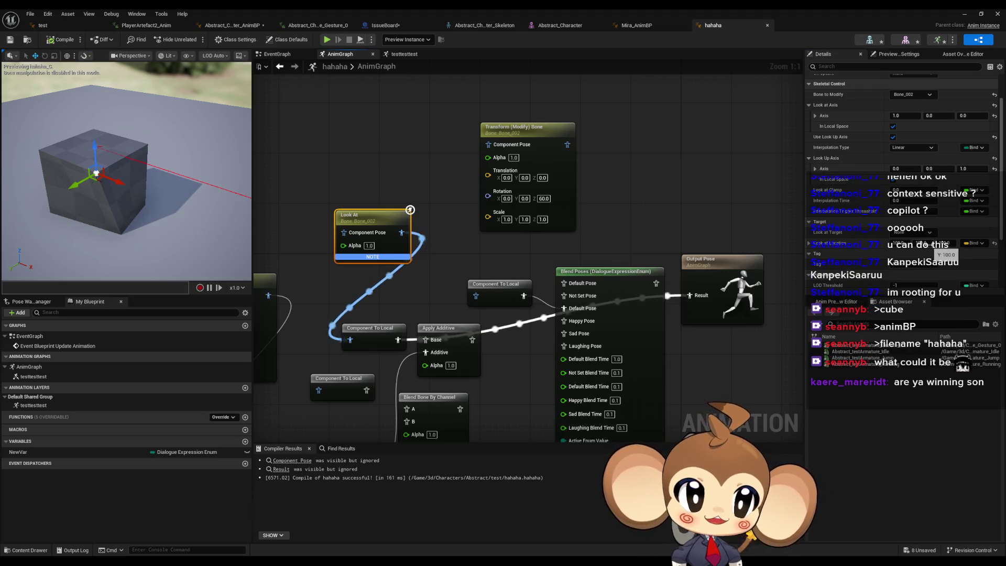
{"action": "left_click", "coordinate": [939, 266]}
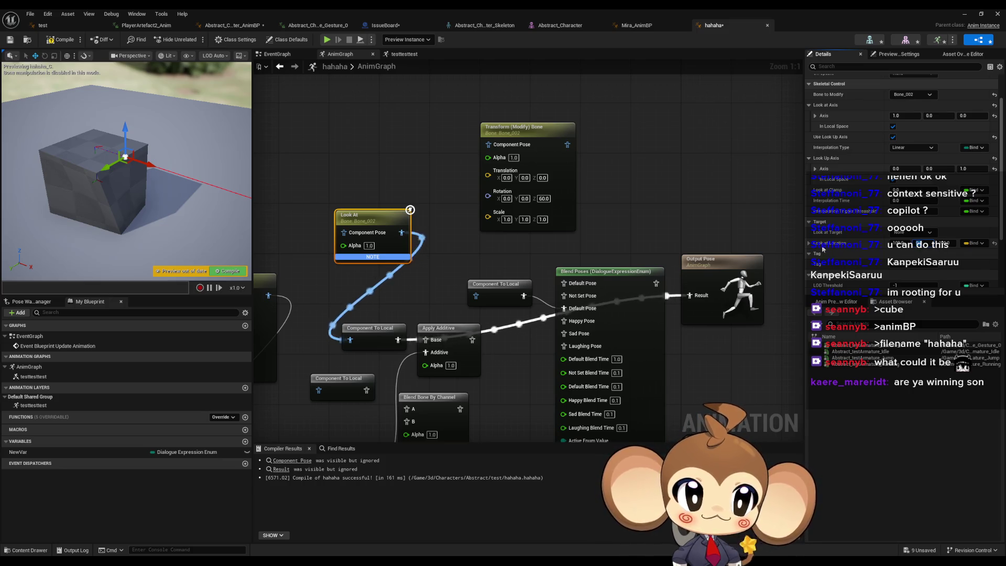
{"action": "left_click", "coordinate": [809, 243]}
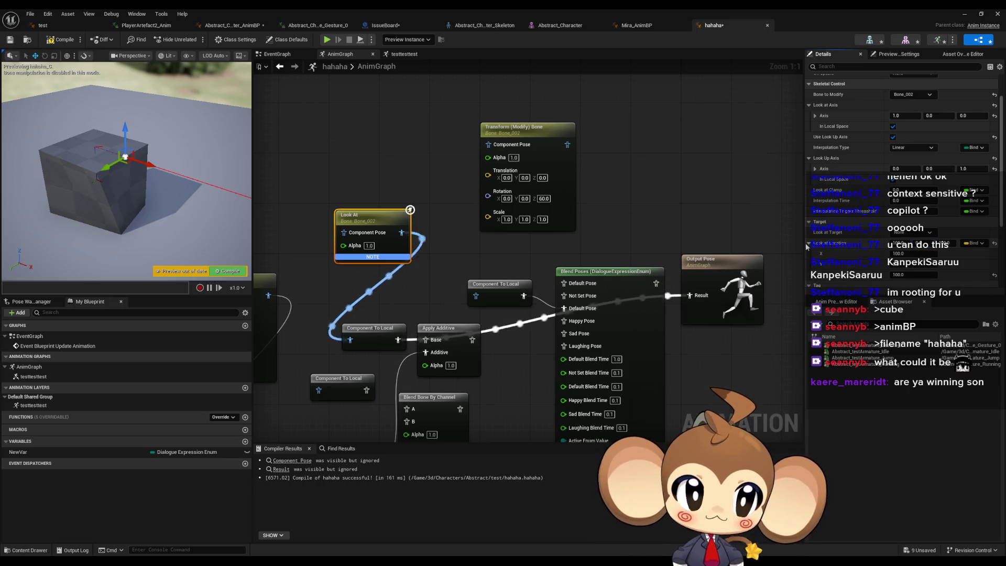
{"action": "left_click", "coordinate": [808, 244]}
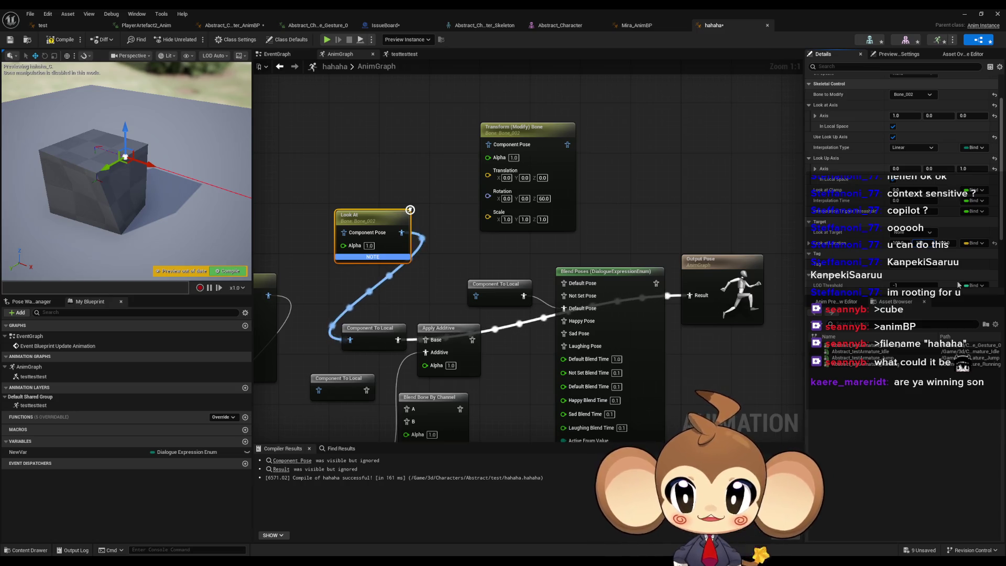
{"action": "scroll", "coordinate": [181, 177], "scroll_direction": "up", "scroll_amount": 5}
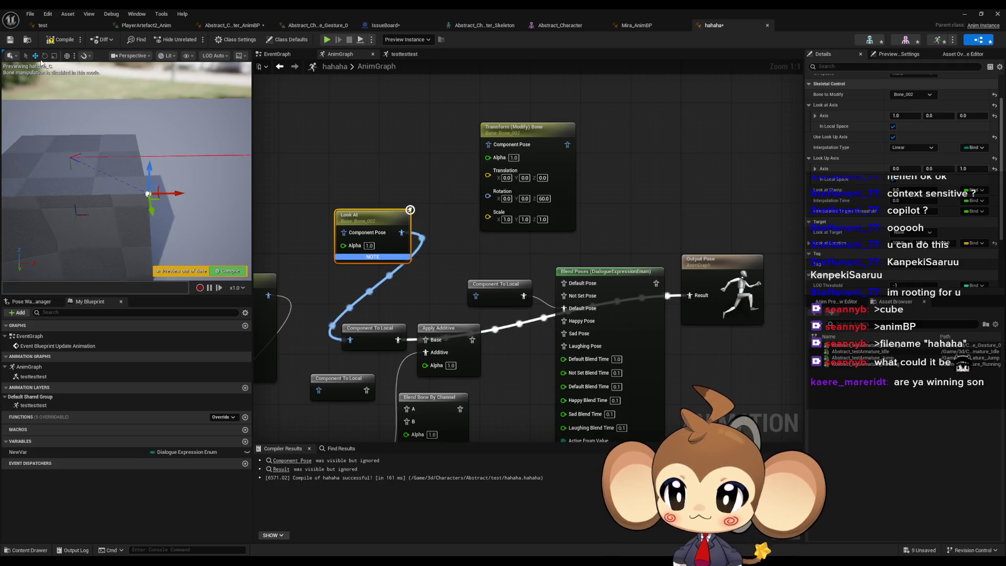
Orbit the preview around the cube and recompile so it reflects the changes
{"action": "left_click_drag", "start_coordinate": [102, 120], "coordinate": [147, 161]}
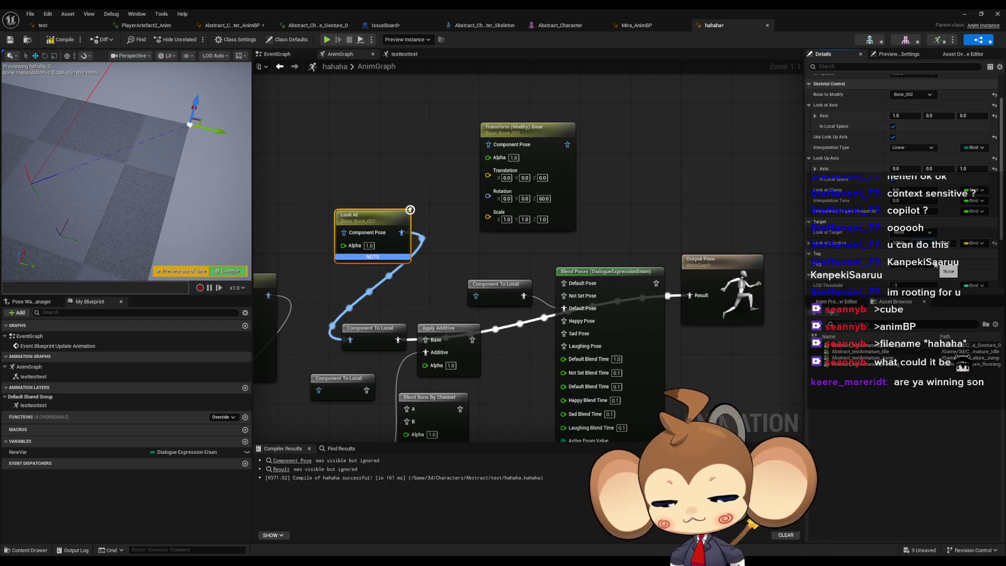
{"action": "mouse_move", "coordinate": [157, 172]}
{"action": "left_mouse_down"}
{"action": "mouse_move", "coordinate": [105, 147]}
{"action": "mouse_move", "coordinate": [73, 165]}
{"action": "left_mouse_up"}
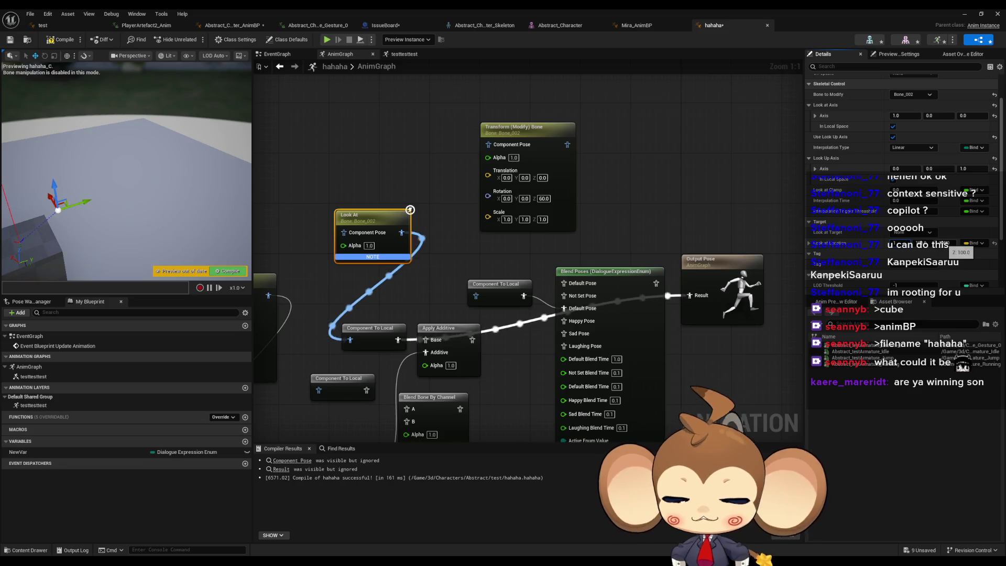
{"action": "left_click_drag", "start_coordinate": [146, 174], "coordinate": [19, 52]}
{"action": "left_click", "coordinate": [60, 39]}
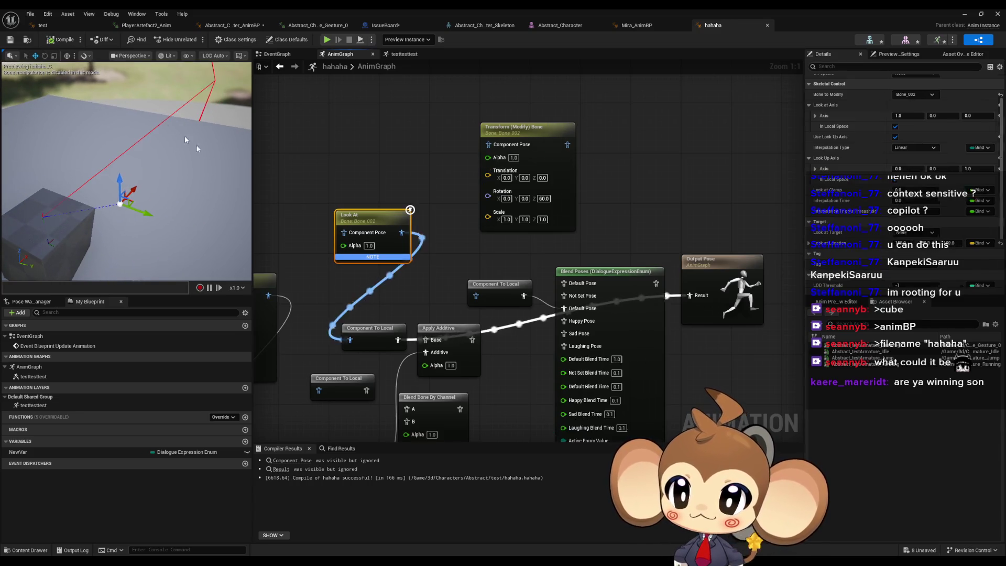
{"action": "left_click_drag", "start_coordinate": [126, 173], "coordinate": [126, 152]}
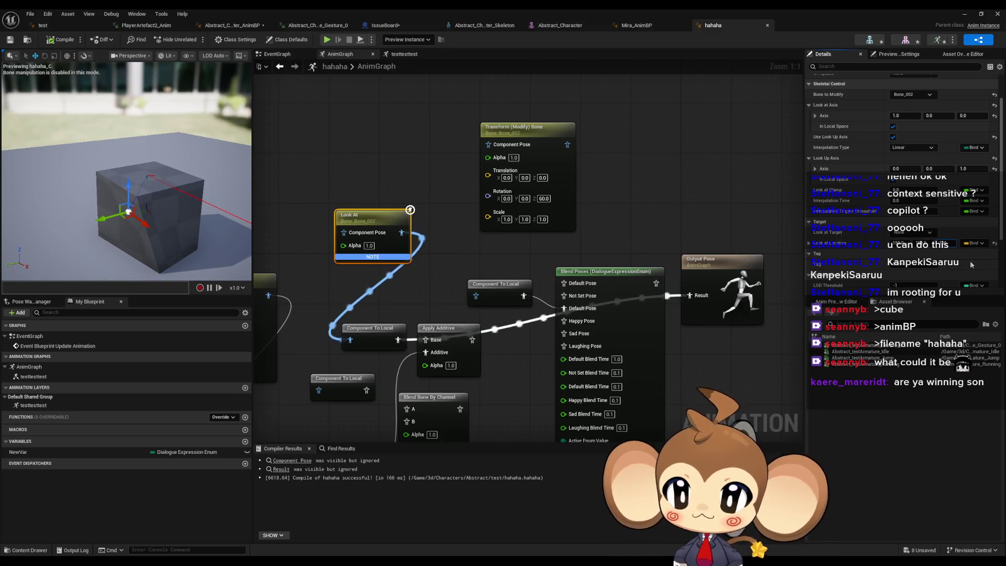
{"action": "key", "text": "Return"}
{"action": "left_click_drag", "start_coordinate": [126, 173], "coordinate": [126, 173]}
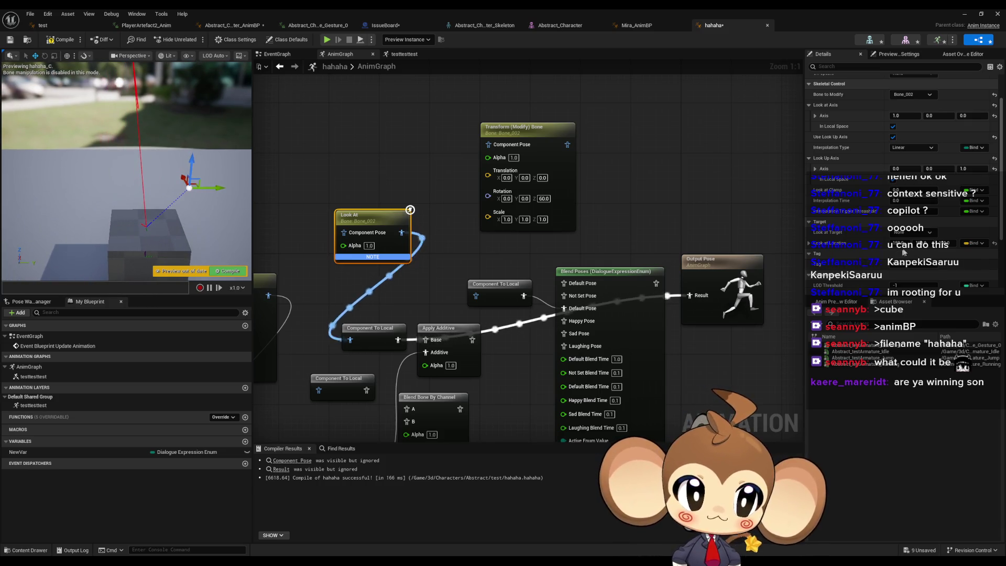
Edit Look at Location so it reads 0.0, 100.0, 100.0, viewing the cube from another angle
{"action": "left_click", "coordinate": [899, 243]}
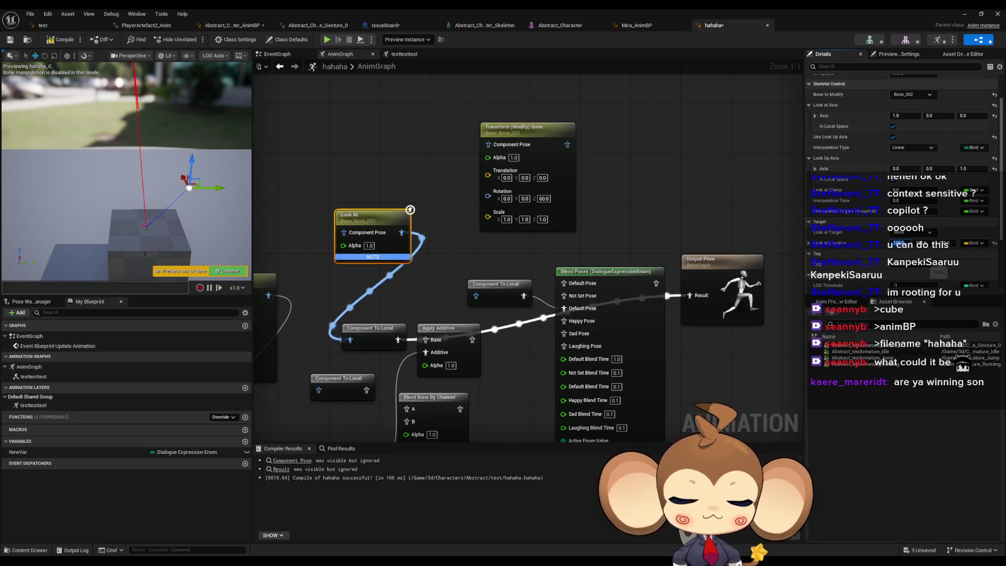
{"action": "left_click_drag", "start_coordinate": [126, 173], "coordinate": [126, 173]}
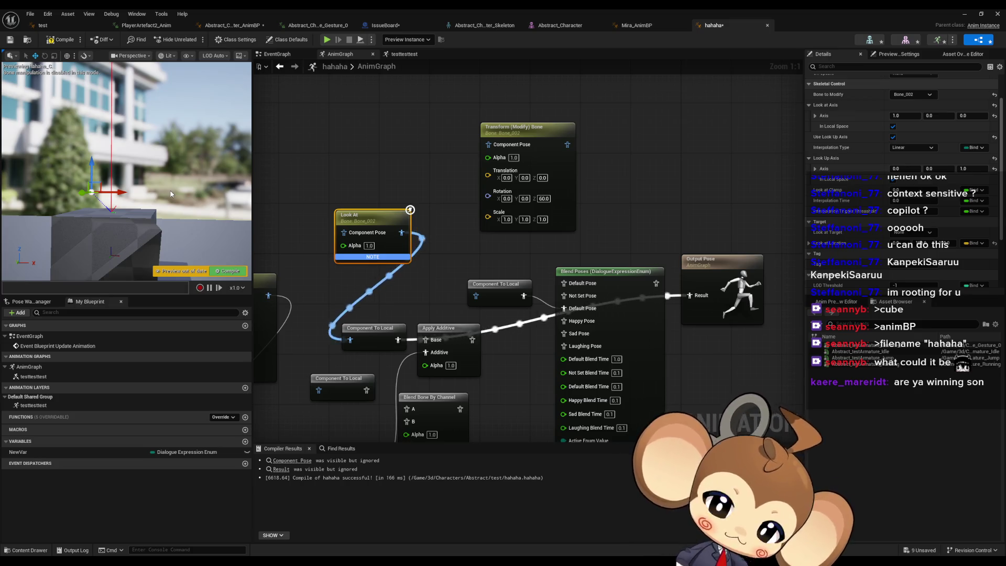
{"action": "scroll", "coordinate": [889, 184], "scroll_direction": "down", "scroll_amount": 5}
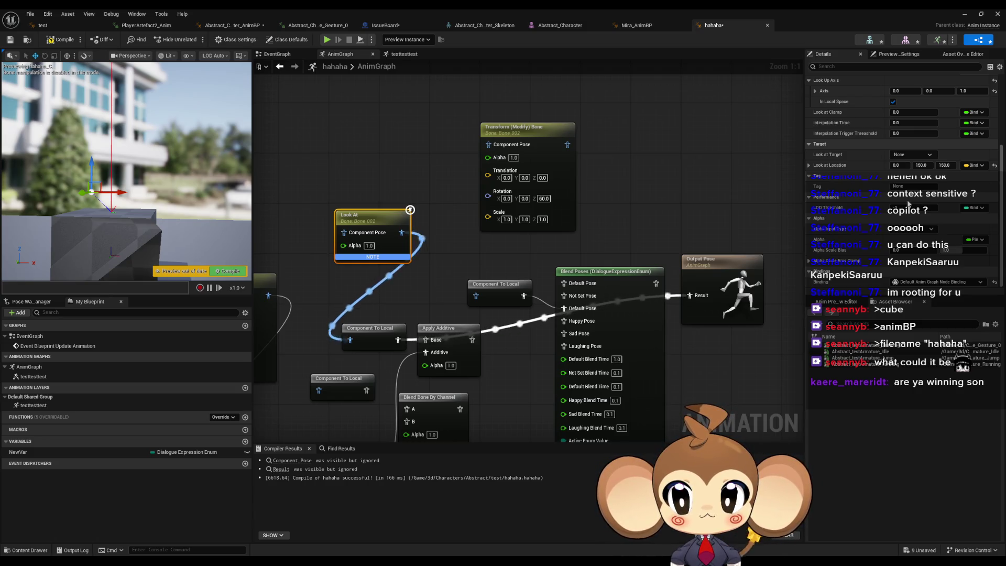
Re-enter the Look at Location Z and X values, checking the cube in the preview
{"action": "left_click", "coordinate": [944, 165]}
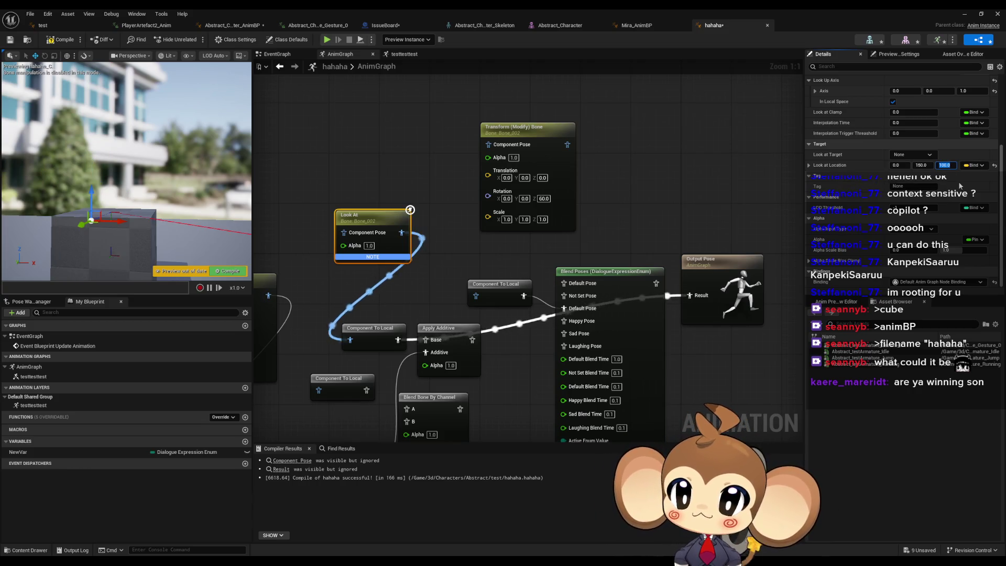
{"action": "key", "text": "Return"}
{"action": "mouse_move", "coordinate": [125, 173]}
{"action": "left_mouse_down"}
{"action": "mouse_move", "coordinate": [157, 177]}
{"action": "mouse_move", "coordinate": [162, 168]}
{"action": "mouse_move", "coordinate": [168, 189]}
{"action": "mouse_move", "coordinate": [165, 152]}
{"action": "mouse_move", "coordinate": [147, 169]}
{"action": "left_mouse_up"}
{"action": "left_click", "coordinate": [897, 166]}
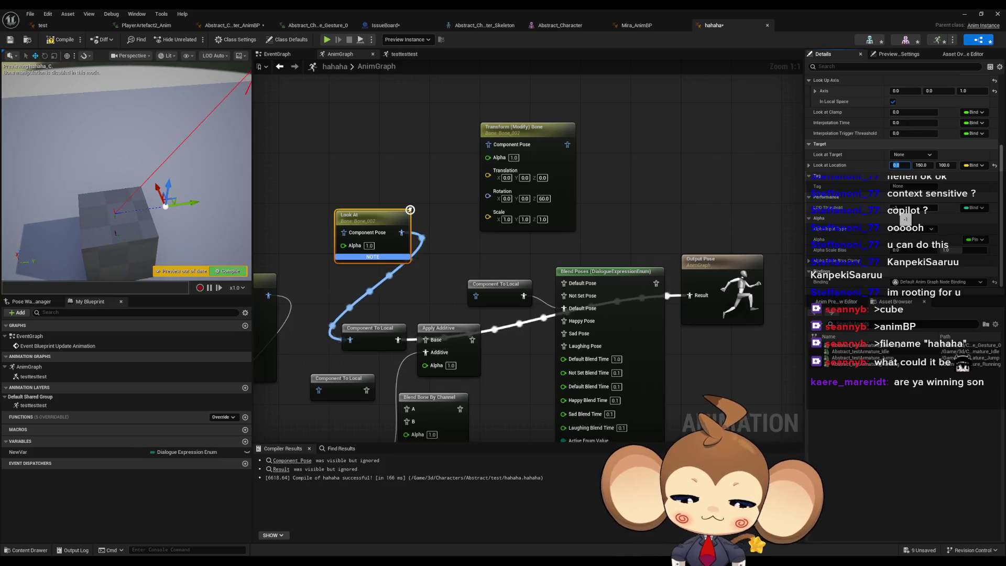
{"action": "type", "text": "-10"}
{"action": "key", "text": "Return"}
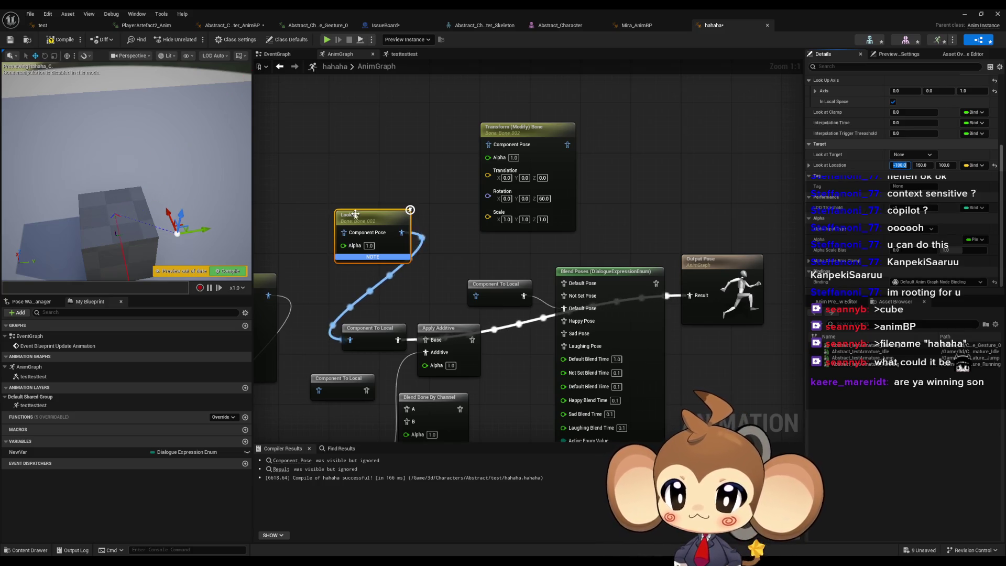
{"action": "mouse_move", "coordinate": [251, 199]}
{"action": "left_mouse_down"}
{"action": "mouse_move", "coordinate": [243, 214]}
{"action": "mouse_move", "coordinate": [251, 199]}
{"action": "left_mouse_up"}
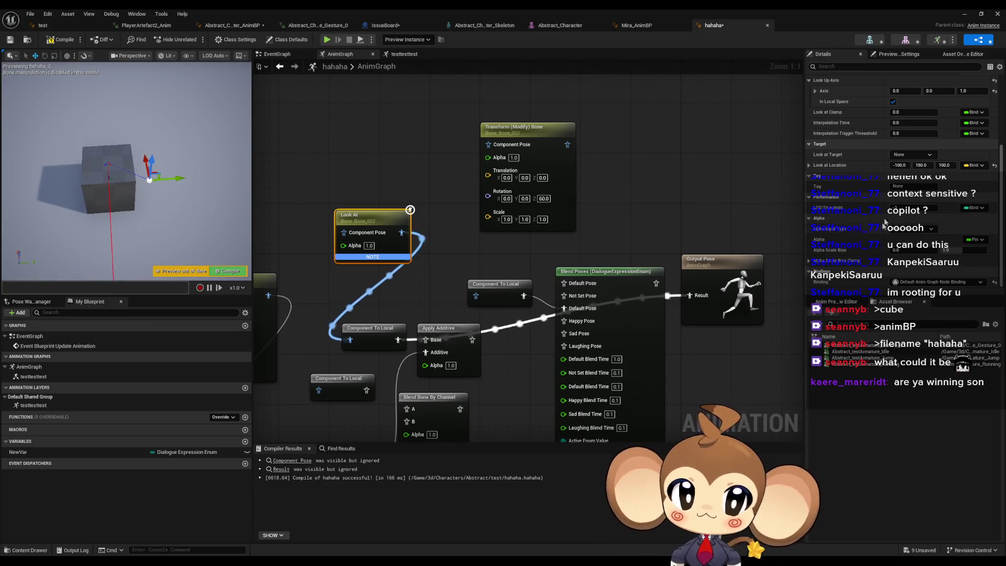
Type Look at Location 1.0, 1.0, 1.0, then change X to 0.5
{"action": "left_click_drag", "start_coordinate": [921, 165], "coordinate": [900, 165]}
{"action": "mouse_move", "coordinate": [125, 124]}
{"action": "left_mouse_down"}
{"action": "mouse_move", "coordinate": [129, 92]}
{"action": "mouse_move", "coordinate": [130, 107]}
{"action": "left_mouse_up"}
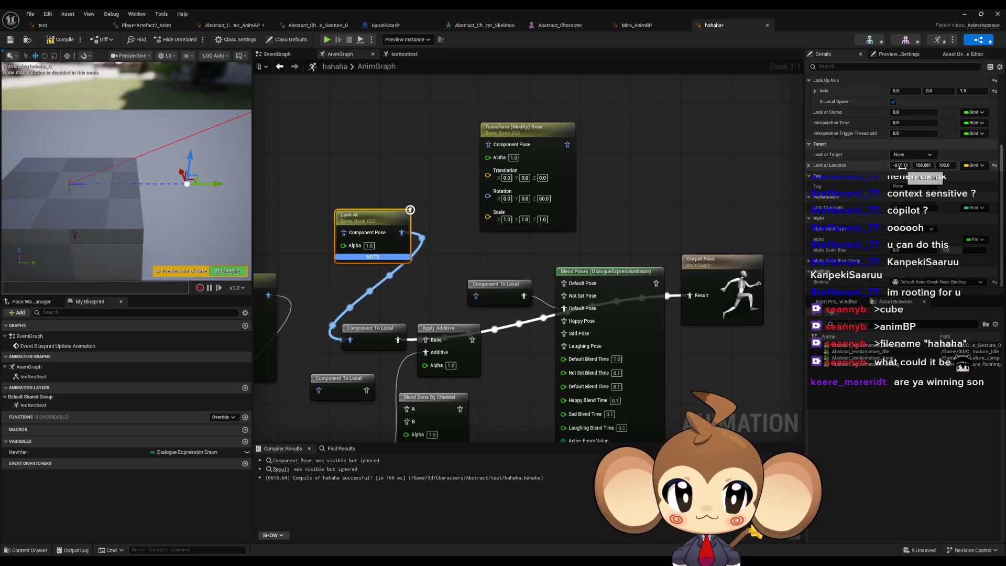
{"action": "left_click_drag", "start_coordinate": [901, 166], "coordinate": [902, 167]}
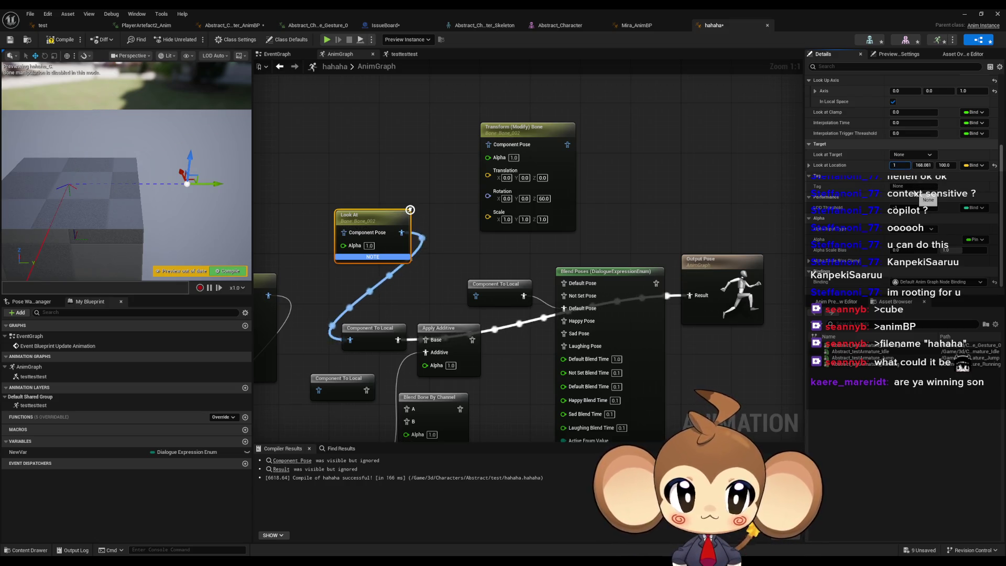
{"action": "type", "text": "00"}
{"action": "key", "text": "Tab"}
{"action": "type", "text": "1"}
{"action": "key", "text": "Tab"}
{"action": "type", "text": "1"}
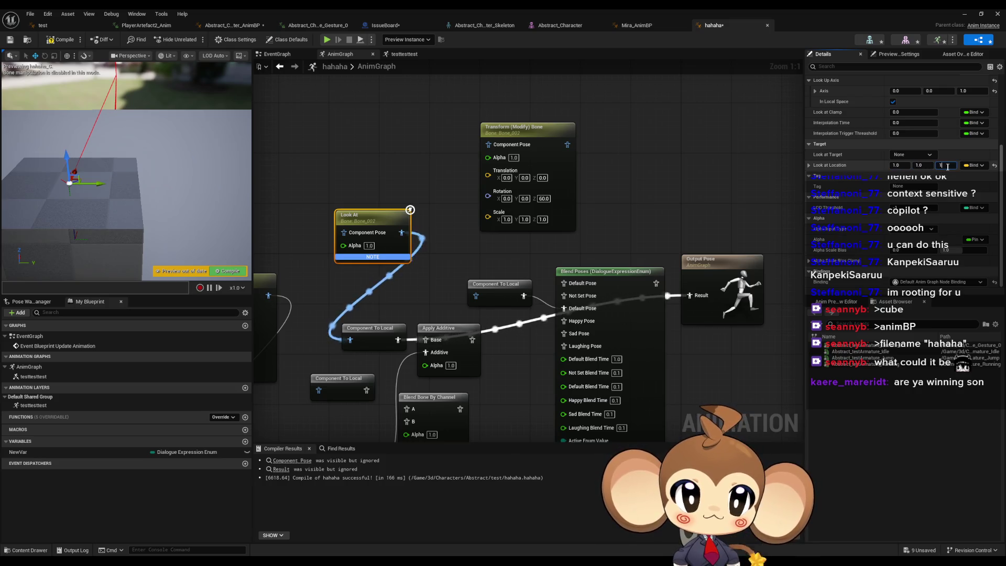
{"action": "key", "text": "Tab"}
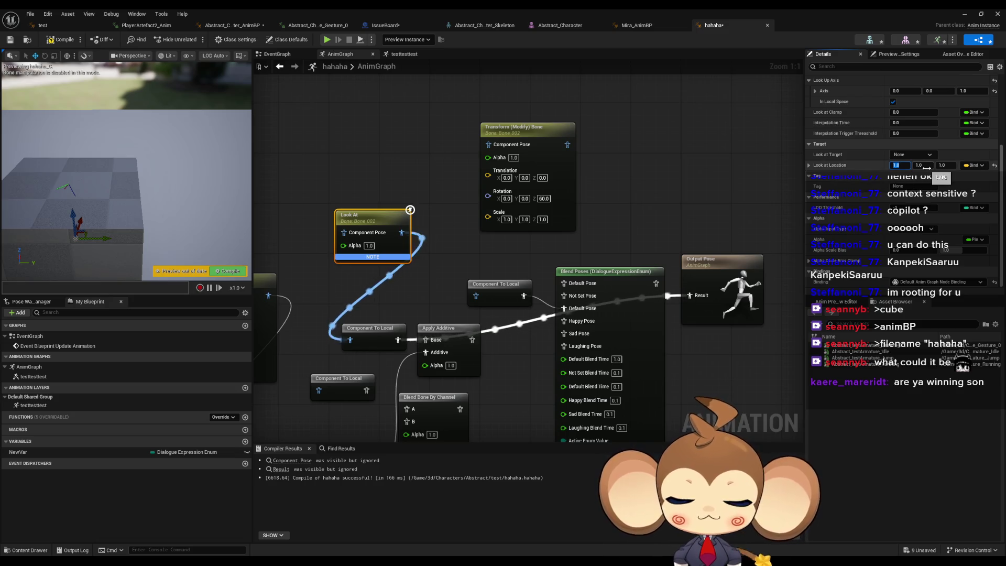
{"action": "type", "text": ".5"}
{"action": "key", "text": "Return"}
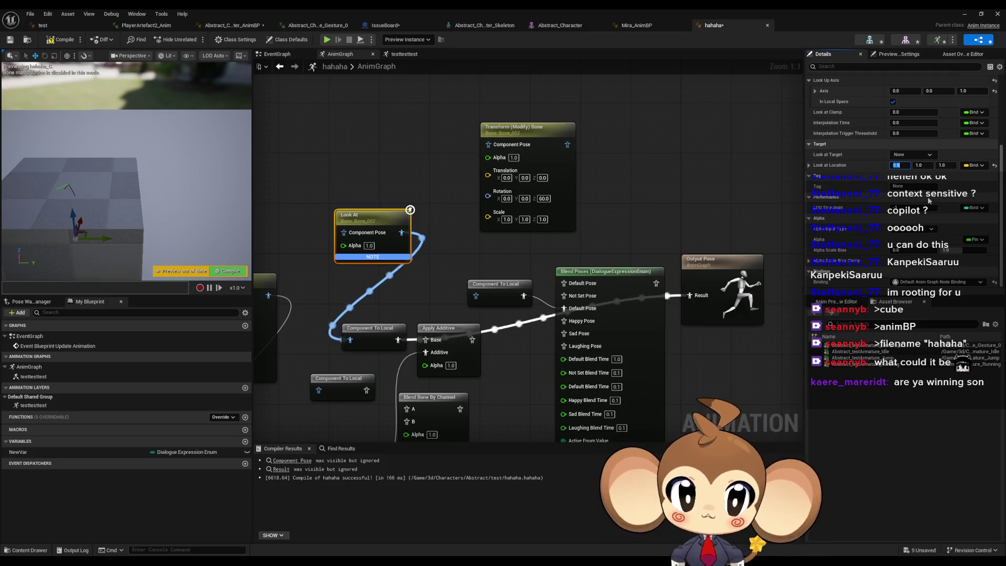
Expand Look at Axis in Details to show its 1.0, 0.0, 0.0 components
{"action": "scroll", "coordinate": [929, 200], "scroll_direction": "up", "scroll_amount": 5}
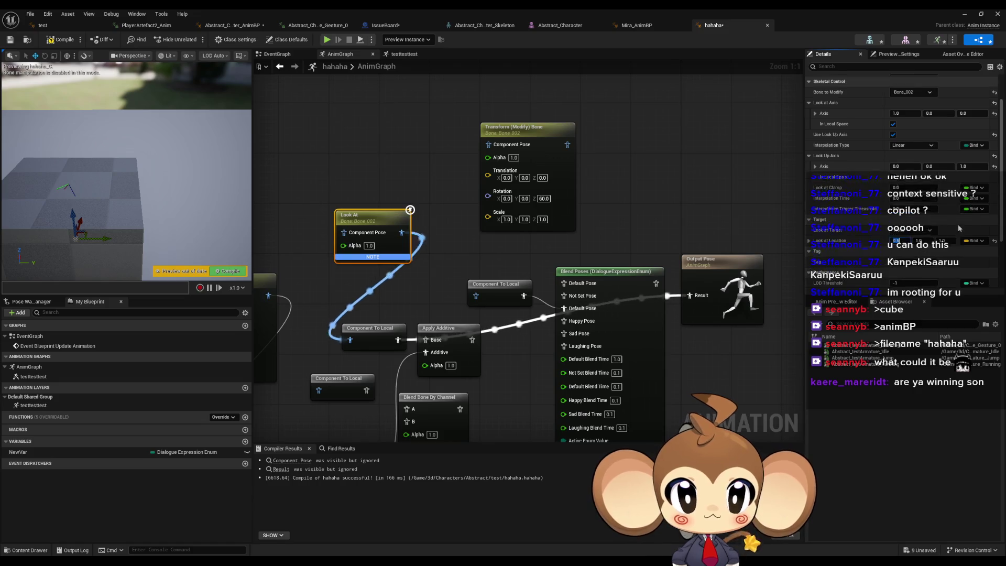
{"action": "scroll", "coordinate": [960, 228], "scroll_direction": "up", "scroll_amount": 2}
{"action": "scroll", "coordinate": [960, 228], "scroll_direction": "up", "scroll_amount": 1}
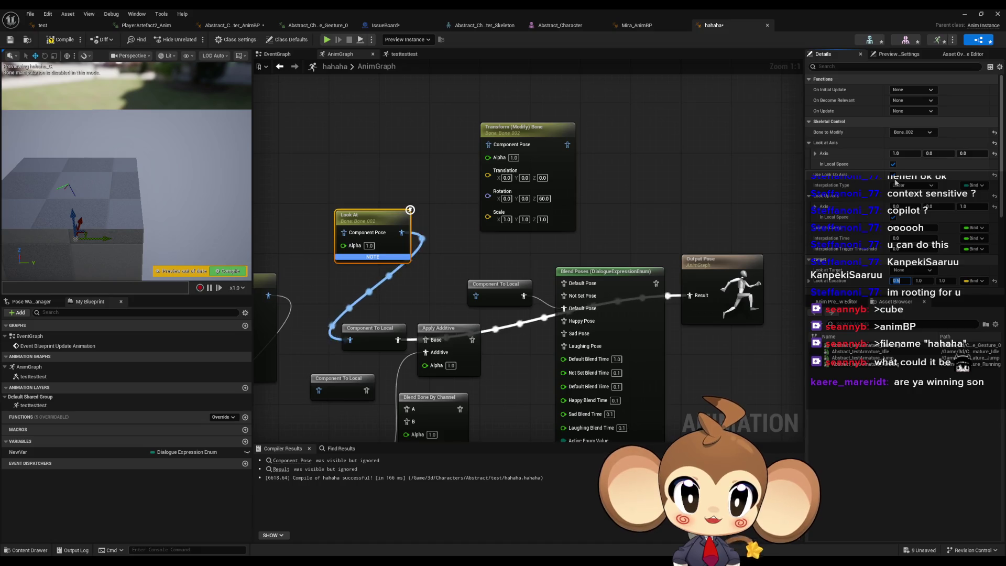
{"action": "left_click", "coordinate": [815, 154]}
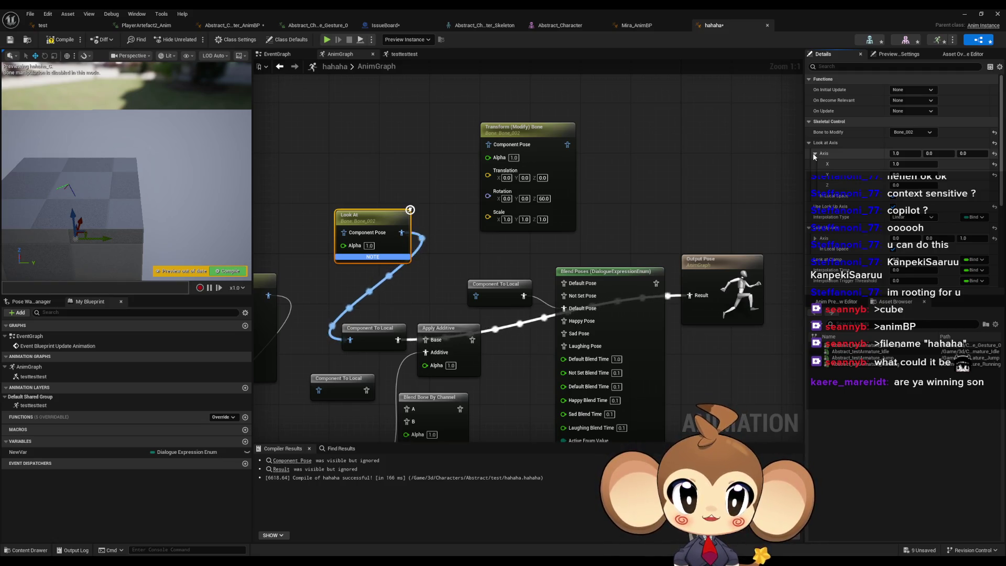
{"action": "left_click", "coordinate": [814, 154]}
{"action": "left_click", "coordinate": [814, 154]}
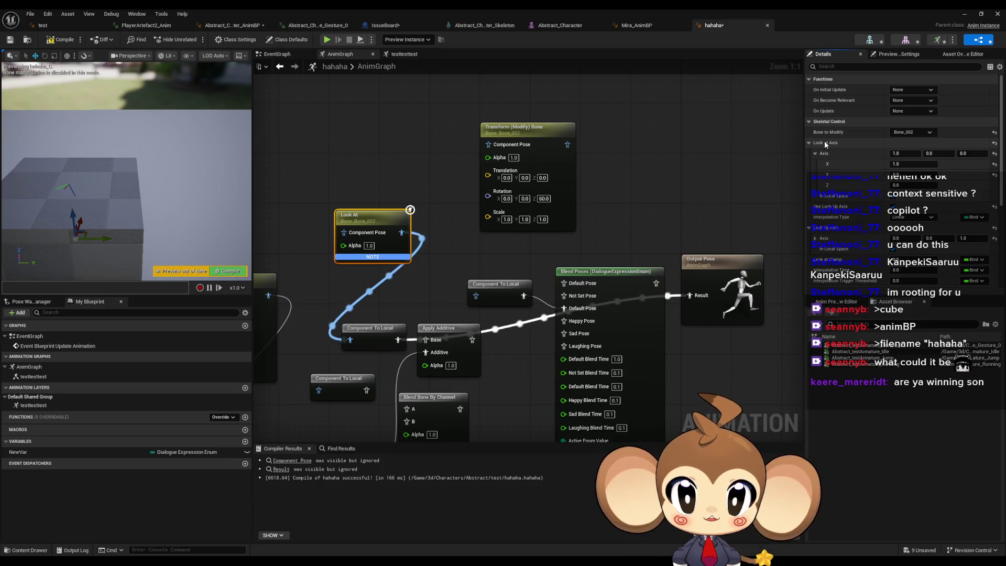
{"action": "scroll", "coordinate": [529, 188], "scroll_direction": "down", "scroll_amount": 5}
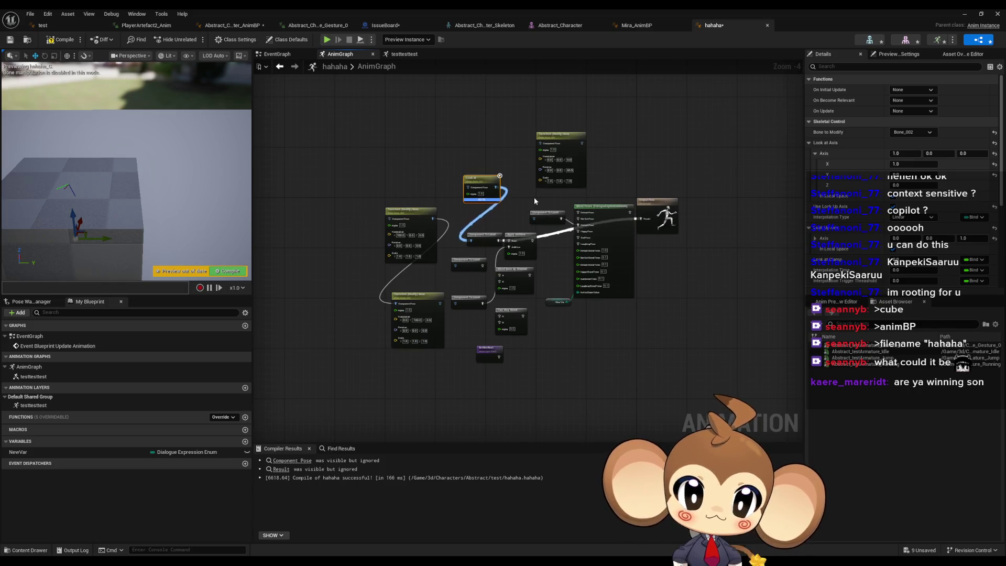
Disconnect the old chain from Output Pose and recompile the animation blueprint
{"action": "left_click", "coordinate": [533, 197]}
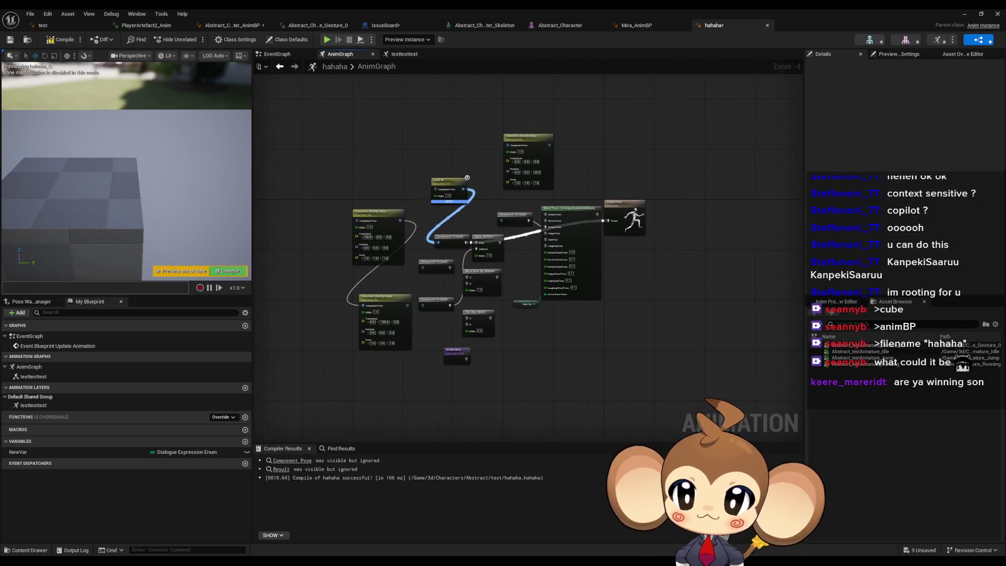
{"action": "left_click_drag", "start_coordinate": [126, 184], "coordinate": [67, 168]}
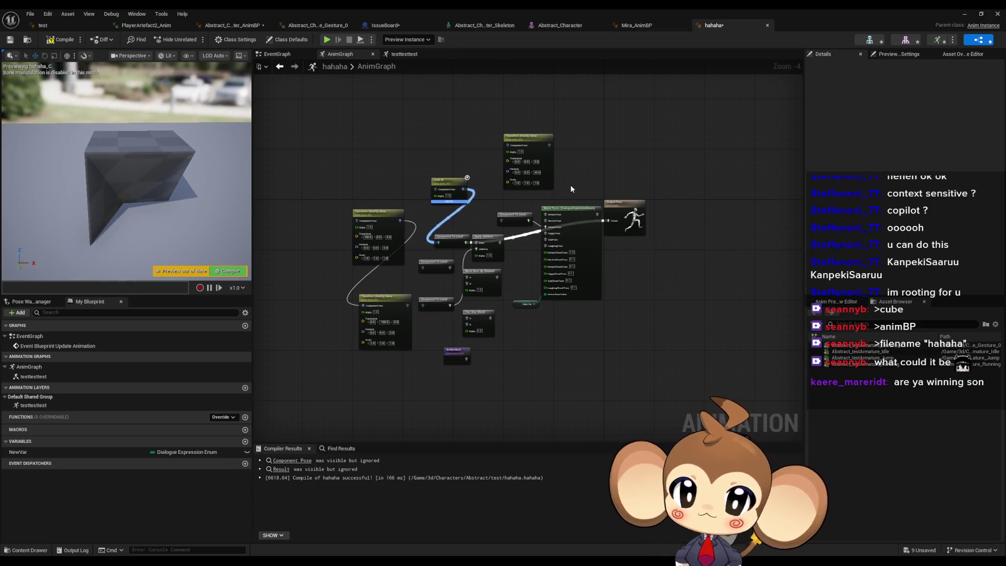
{"action": "left_click", "coordinate": [609, 222], "text": "alt"}
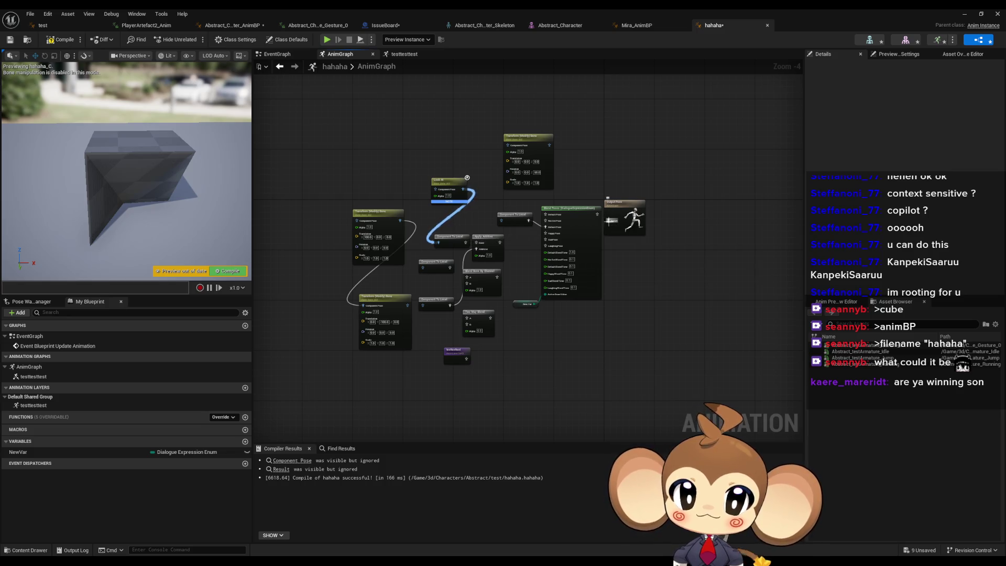
{"action": "left_click", "coordinate": [61, 41]}
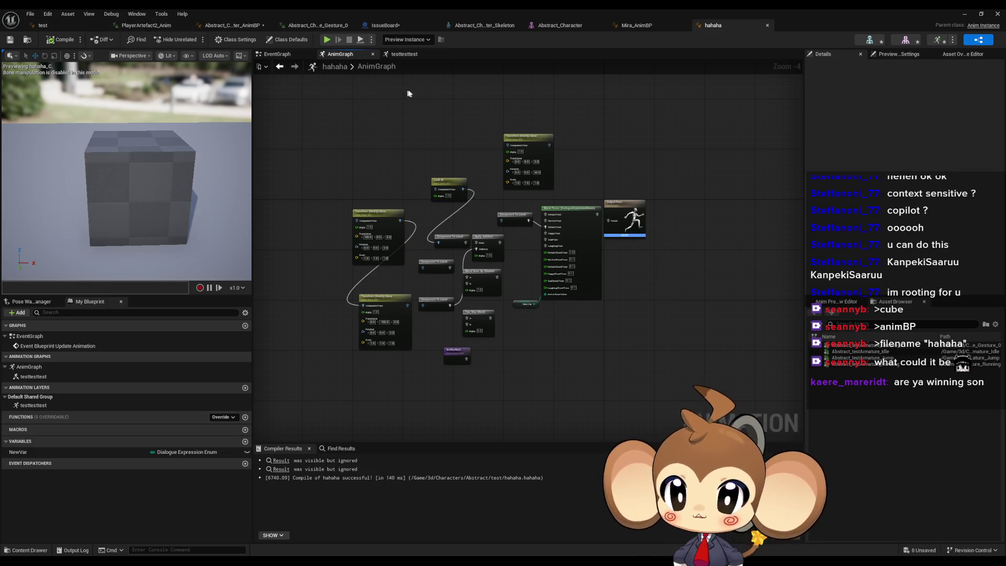
{"action": "scroll", "coordinate": [547, 189], "scroll_direction": "up", "scroll_amount": 3}
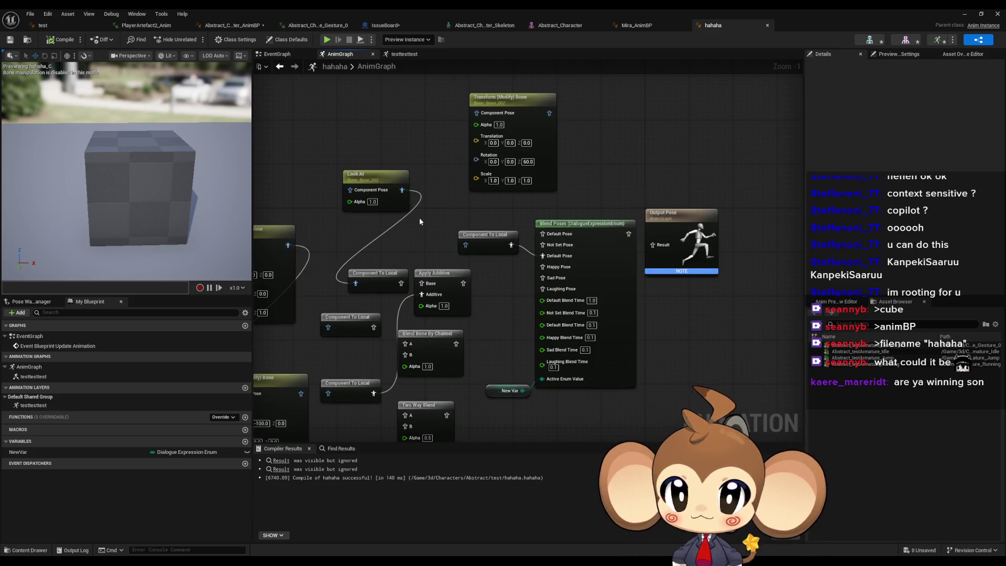
{"action": "left_click", "coordinate": [402, 208]}
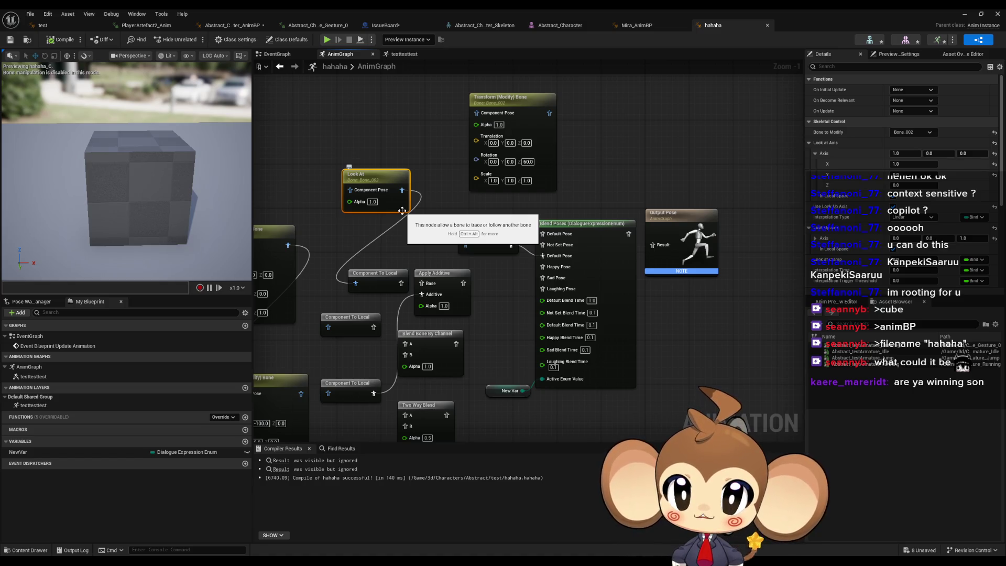
{"action": "left_click", "coordinate": [625, 189]}
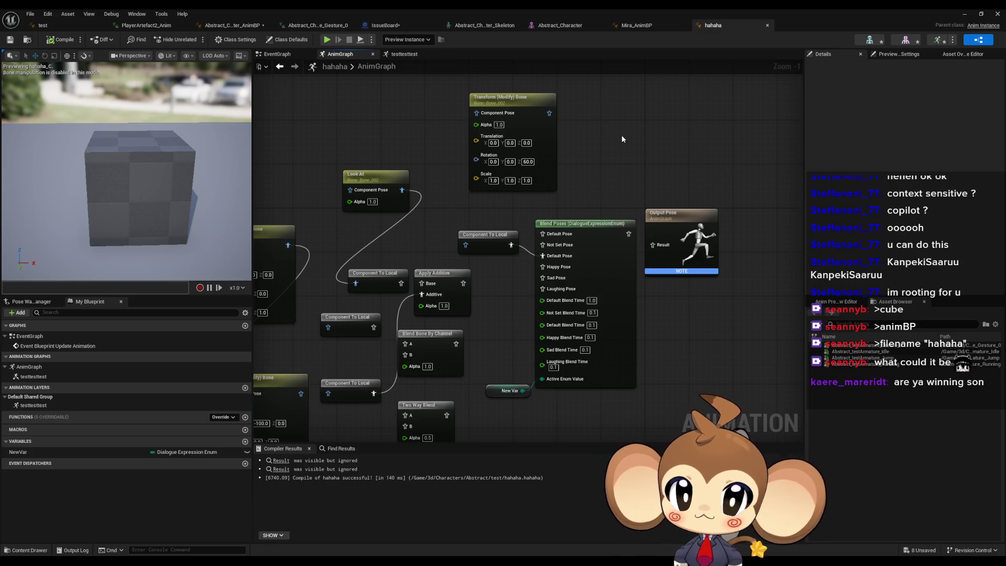
Add a Look At node on Bone_002, wired through Component To Local into Output Pose
{"action": "right_click", "coordinate": [622, 138]}
{"action": "type", "text": "look a"}
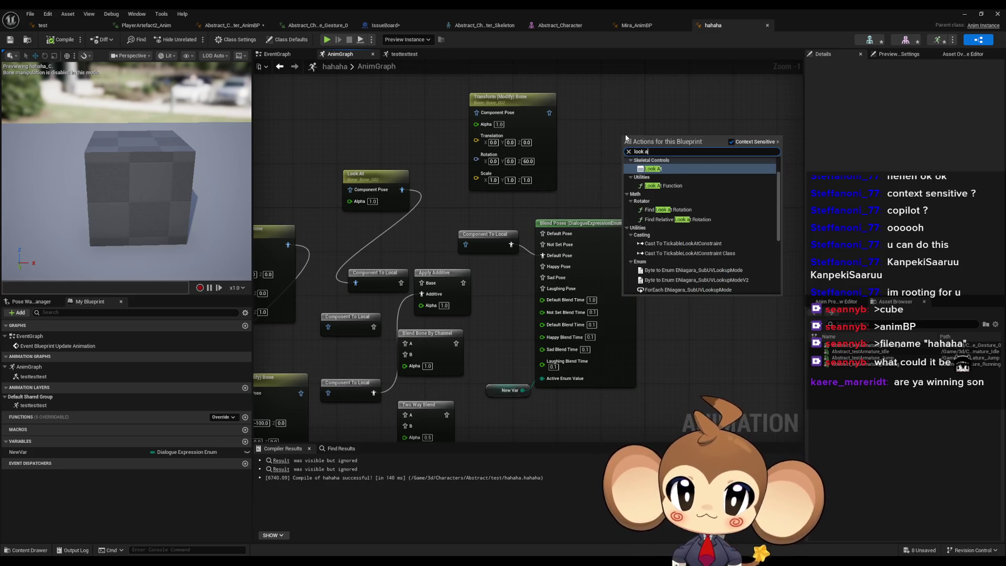
{"action": "key", "text": "Return"}
{"action": "left_click_drag", "start_coordinate": [676, 152], "coordinate": [654, 252]}
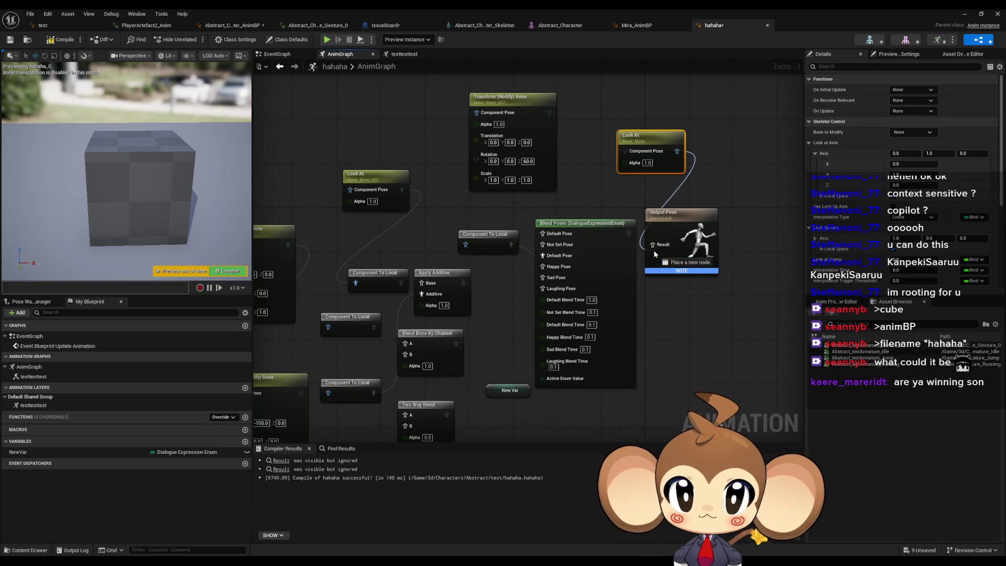
{"action": "left_click", "coordinate": [702, 265]}
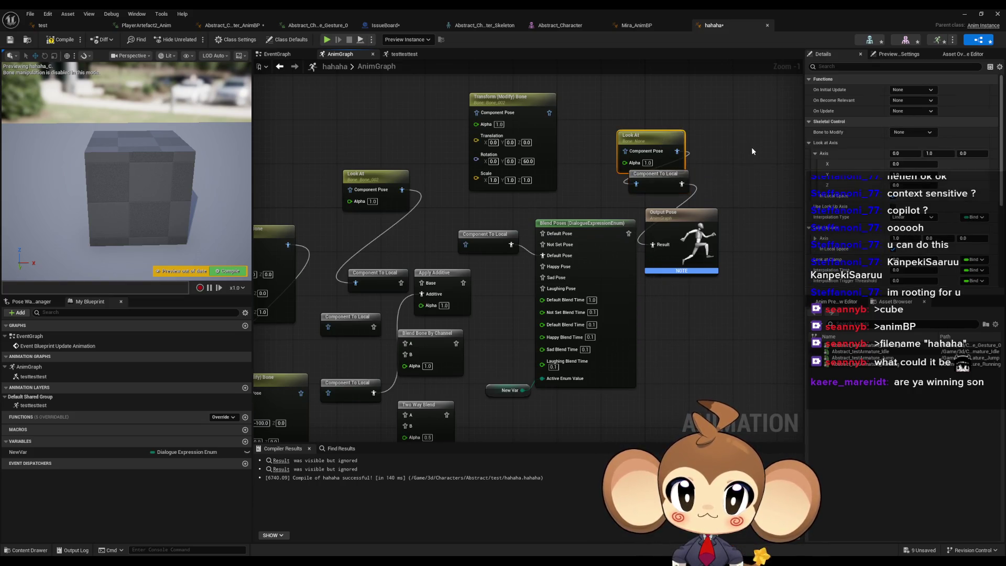
{"action": "left_click", "coordinate": [911, 132]}
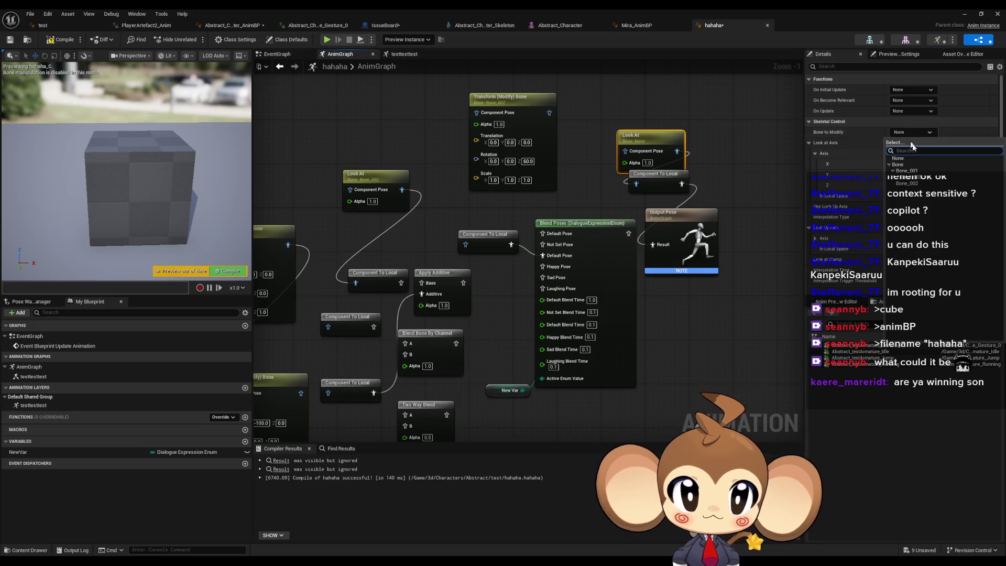
{"action": "left_click", "coordinate": [911, 183]}
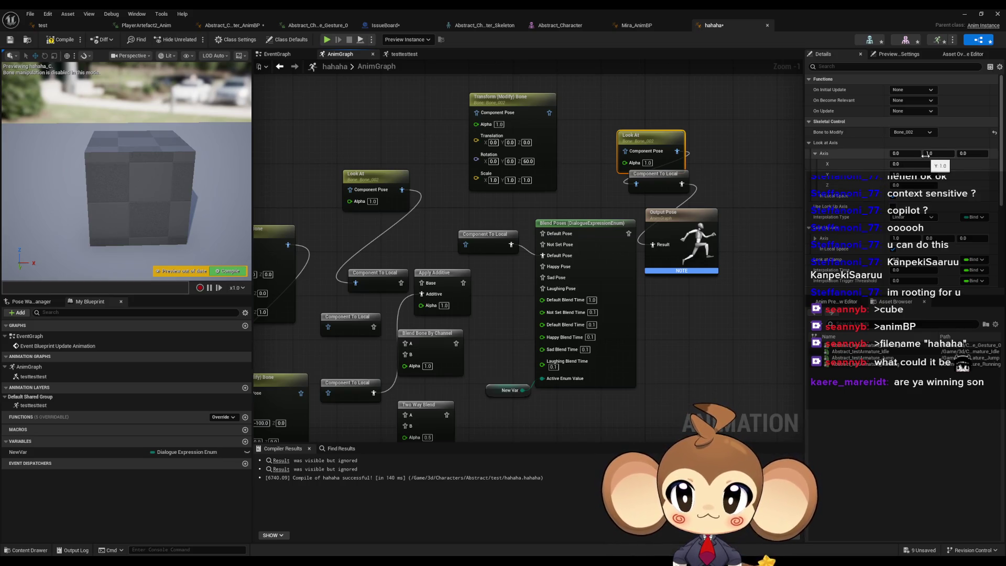
Compile, set Look at Location X to 100, and frame the deformed cube in the preview
{"action": "left_click", "coordinate": [60, 40]}
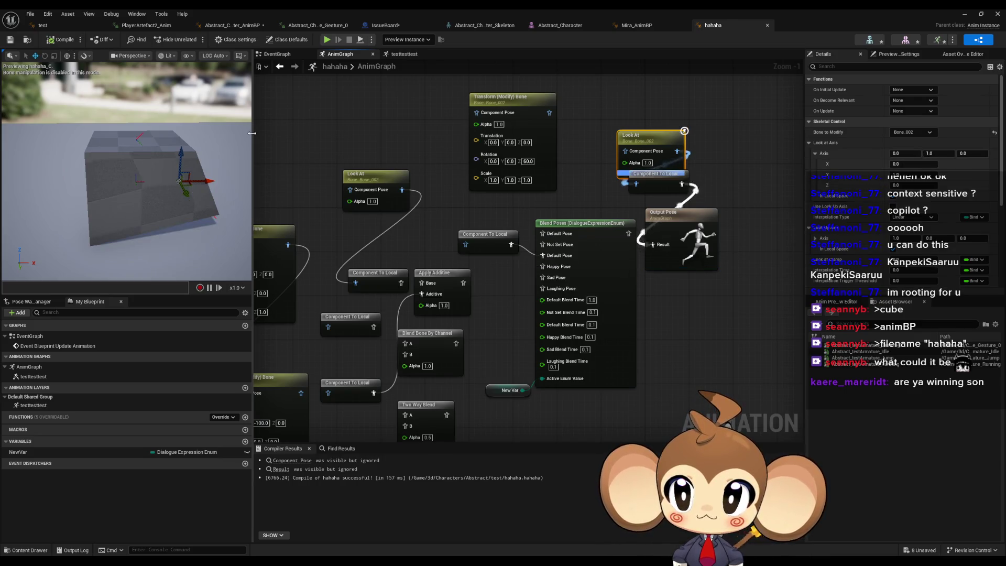
{"action": "scroll", "coordinate": [931, 254], "scroll_direction": "down", "scroll_amount": 2}
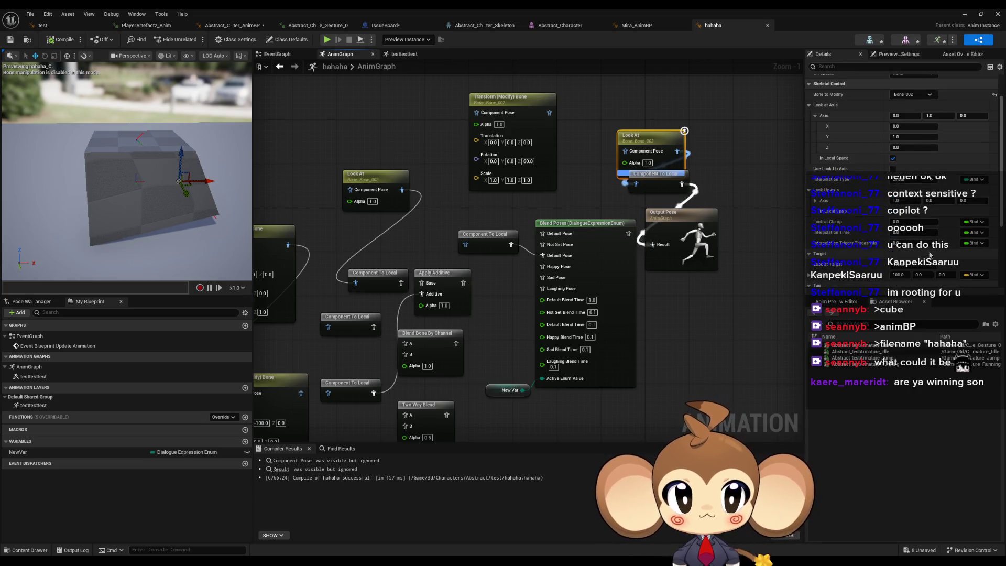
{"action": "scroll", "coordinate": [930, 255], "scroll_direction": "down", "scroll_amount": 1}
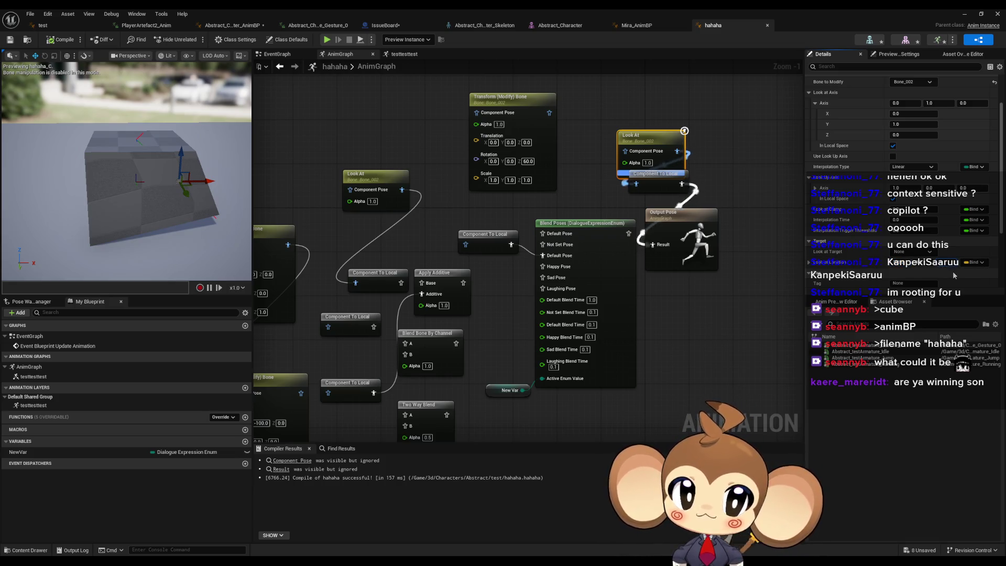
{"action": "key", "text": "Return"}
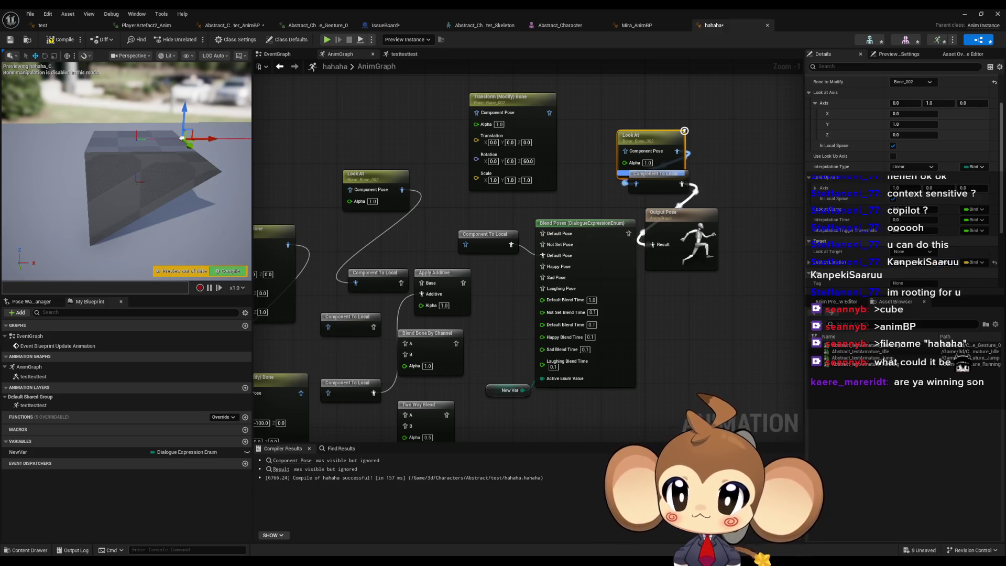
{"action": "mouse_move", "coordinate": [147, 192]}
{"action": "left_mouse_down"}
{"action": "mouse_move", "coordinate": [173, 157]}
{"action": "mouse_move", "coordinate": [160, 152]}
{"action": "left_mouse_up"}
{"action": "key", "text": "f"}
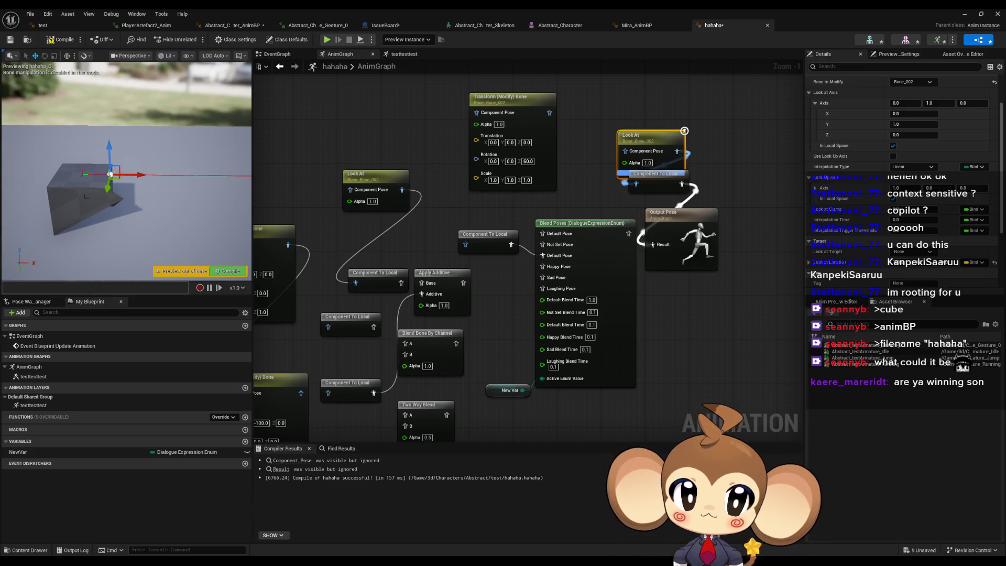
{"action": "key", "text": "f"}
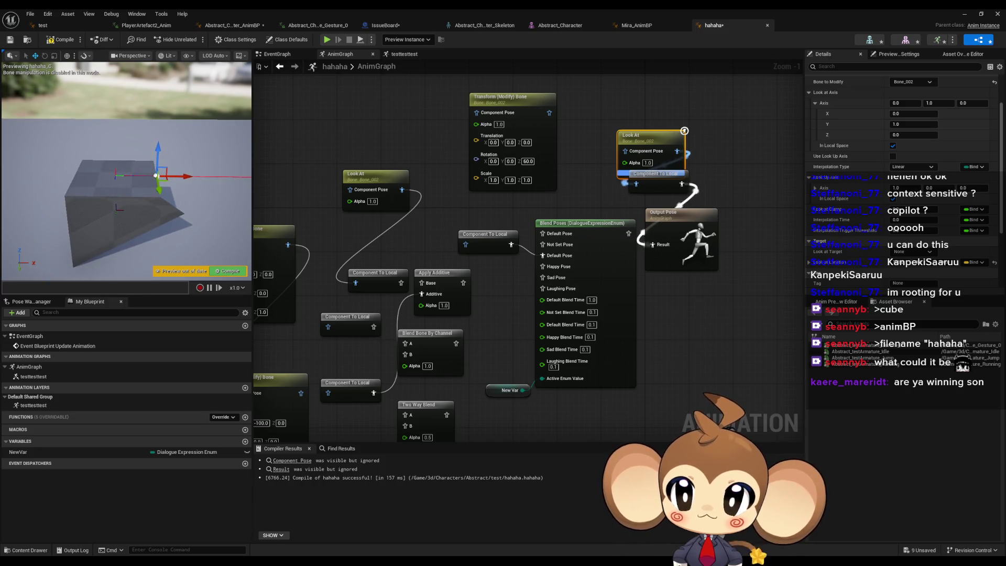
{"action": "key", "text": "f"}
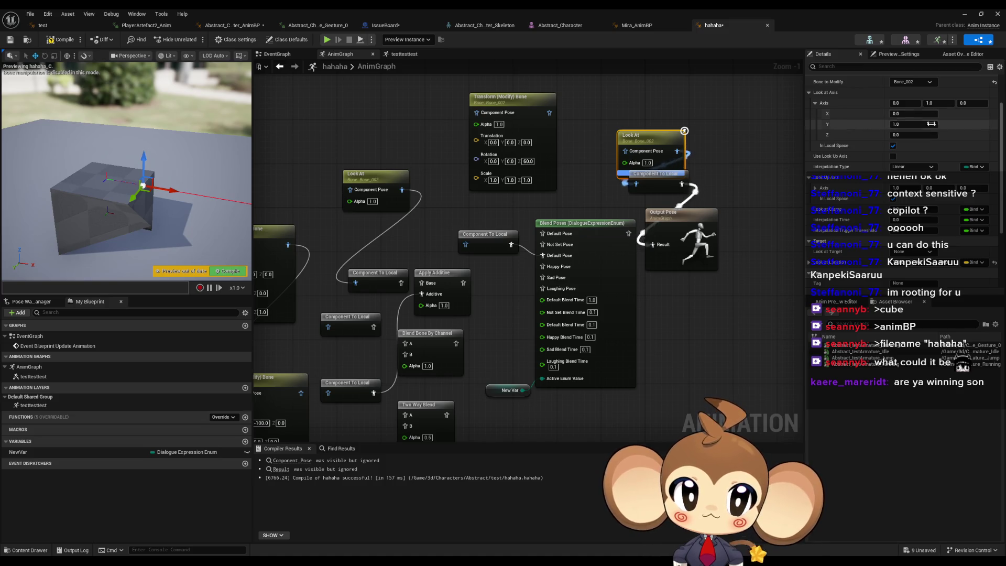
{"action": "scroll", "coordinate": [837, 158], "scroll_direction": "up", "scroll_amount": 1}
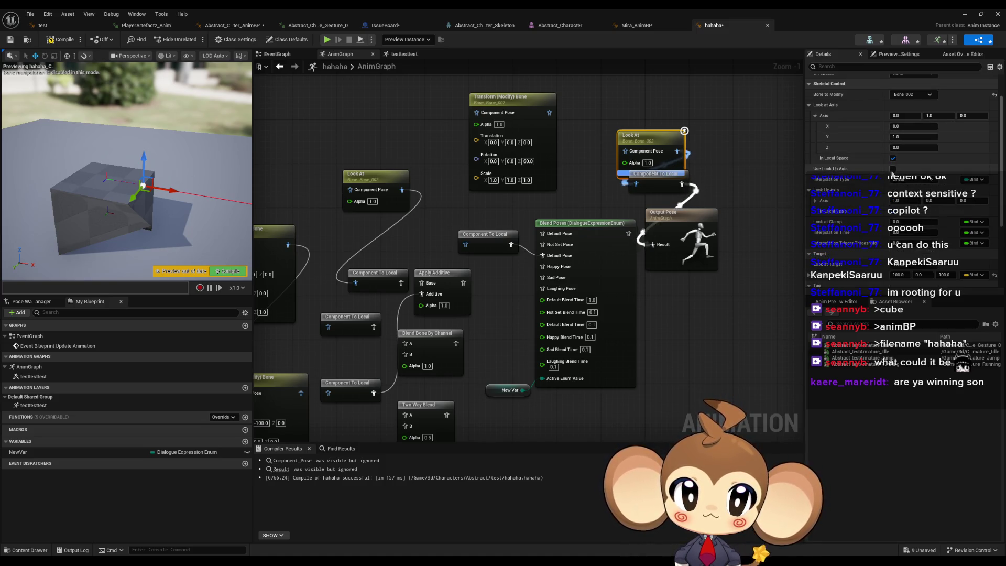
Enable Use Look Up Axis on the Look At node, edit its axis value, and recompile
{"action": "left_click", "coordinate": [893, 169]}
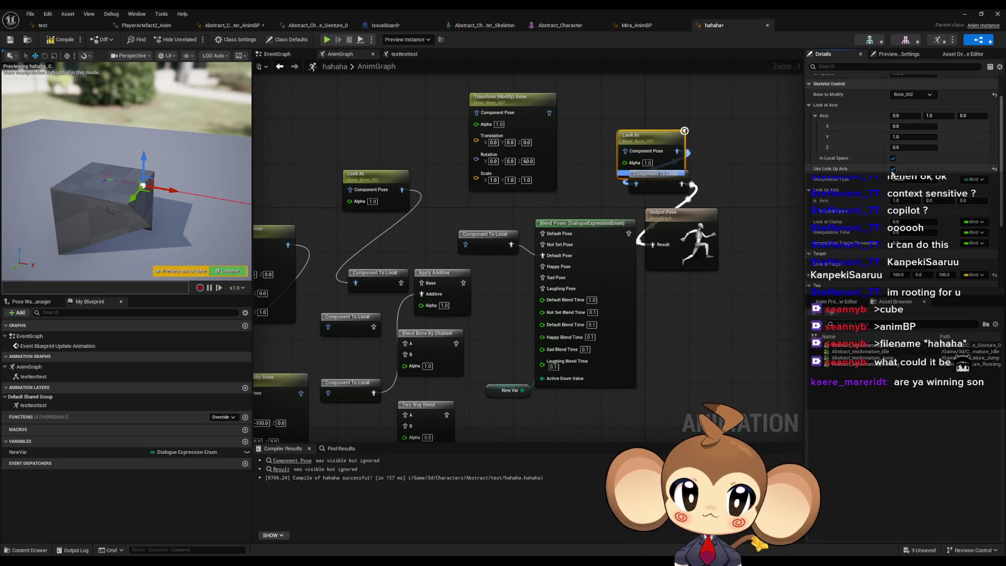
{"action": "left_click", "coordinate": [909, 199]}
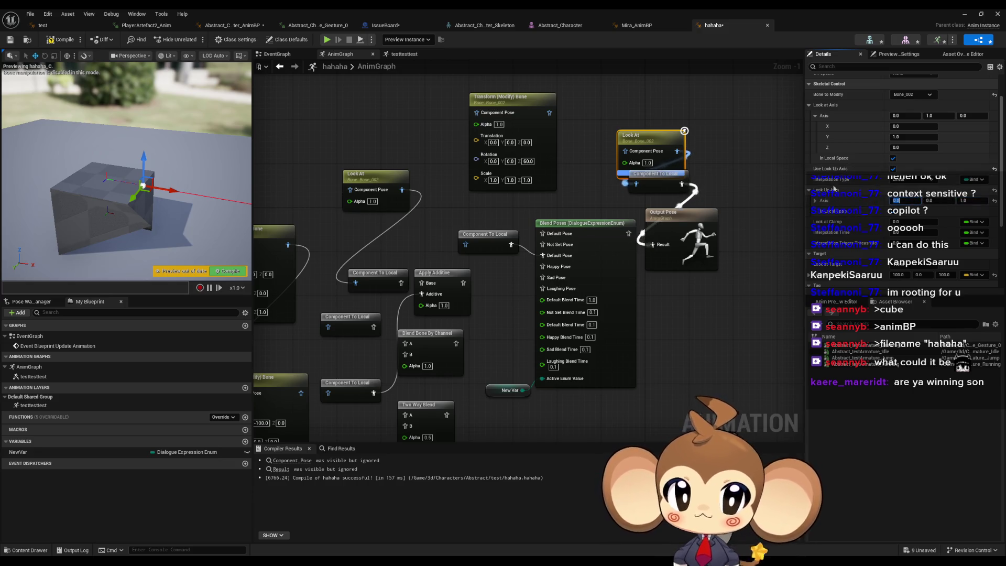
{"action": "key", "text": "F7"}
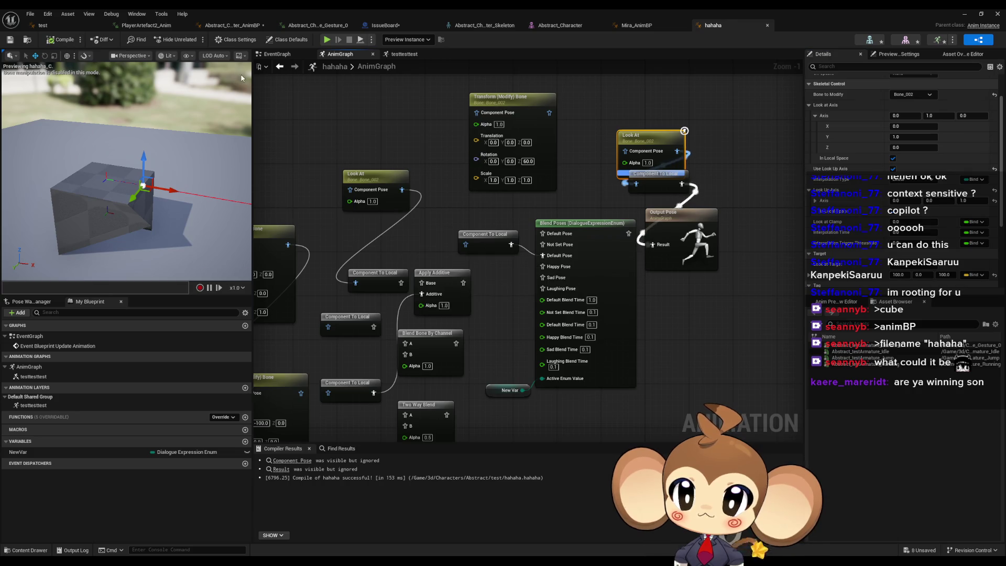
Move the Look At target sideways and down in the preview, then set look-at axis Z to 1.0
{"action": "mouse_move", "coordinate": [73, 203]}
{"action": "left_mouse_down"}
{"action": "mouse_move", "coordinate": [112, 187]}
{"action": "mouse_move", "coordinate": [80, 183]}
{"action": "mouse_move", "coordinate": [87, 174]}
{"action": "left_mouse_up"}
{"action": "mouse_move", "coordinate": [70, 208]}
{"action": "left_mouse_down"}
{"action": "mouse_move", "coordinate": [50, 217]}
{"action": "mouse_move", "coordinate": [82, 185]}
{"action": "mouse_move", "coordinate": [81, 204]}
{"action": "left_mouse_up"}
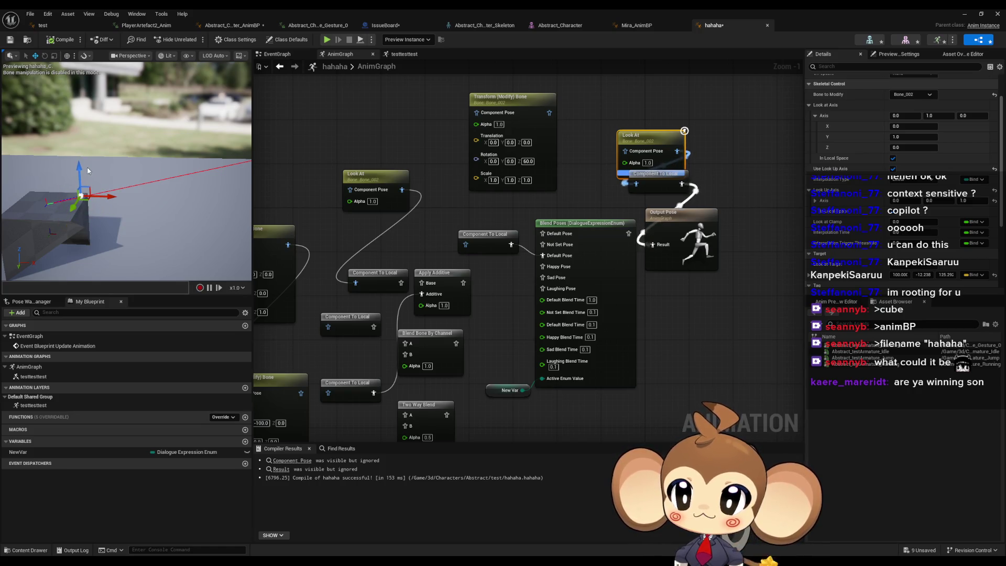
{"action": "mouse_move", "coordinate": [81, 165]}
{"action": "left_mouse_down"}
{"action": "mouse_move", "coordinate": [81, 202]}
{"action": "mouse_move", "coordinate": [81, 157]}
{"action": "mouse_move", "coordinate": [82, 186]}
{"action": "left_mouse_up"}
{"action": "type", "text": "1"}
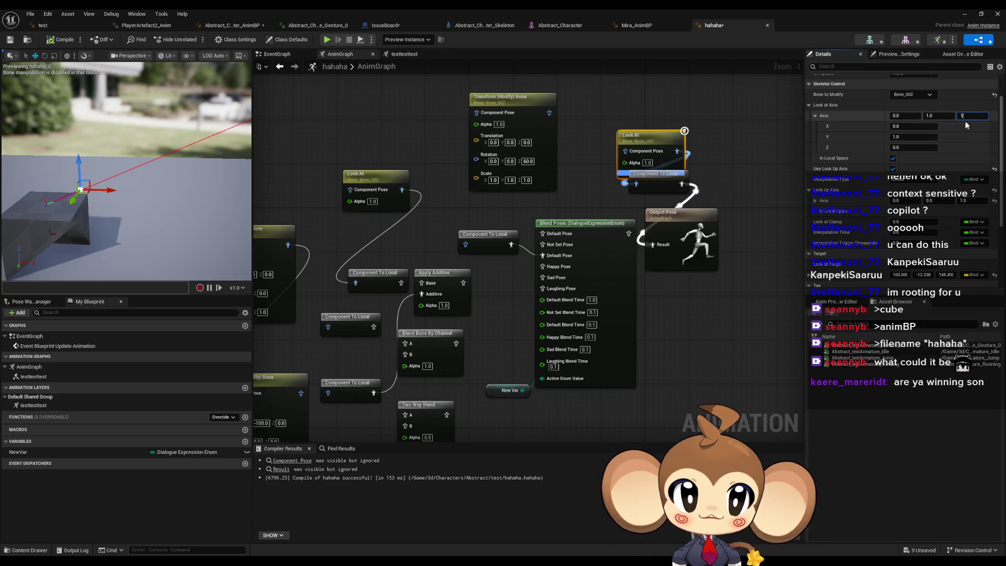
{"action": "left_click", "coordinate": [931, 114]}
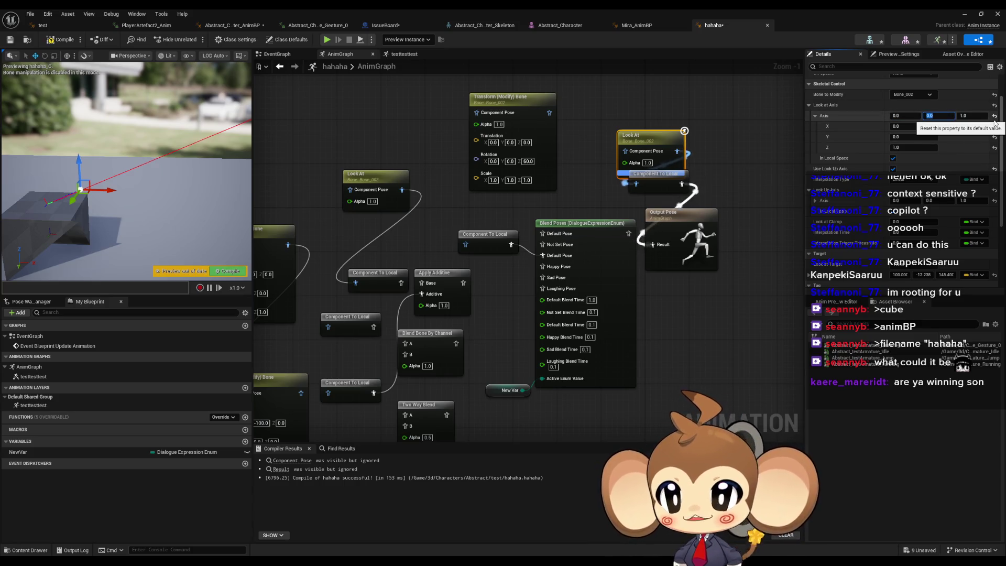
Reposition the Look At target with small drags in the cube preview
{"action": "mouse_move", "coordinate": [73, 200]}
{"action": "left_mouse_down"}
{"action": "mouse_move", "coordinate": [60, 224]}
{"action": "mouse_move", "coordinate": [71, 202]}
{"action": "left_mouse_up"}
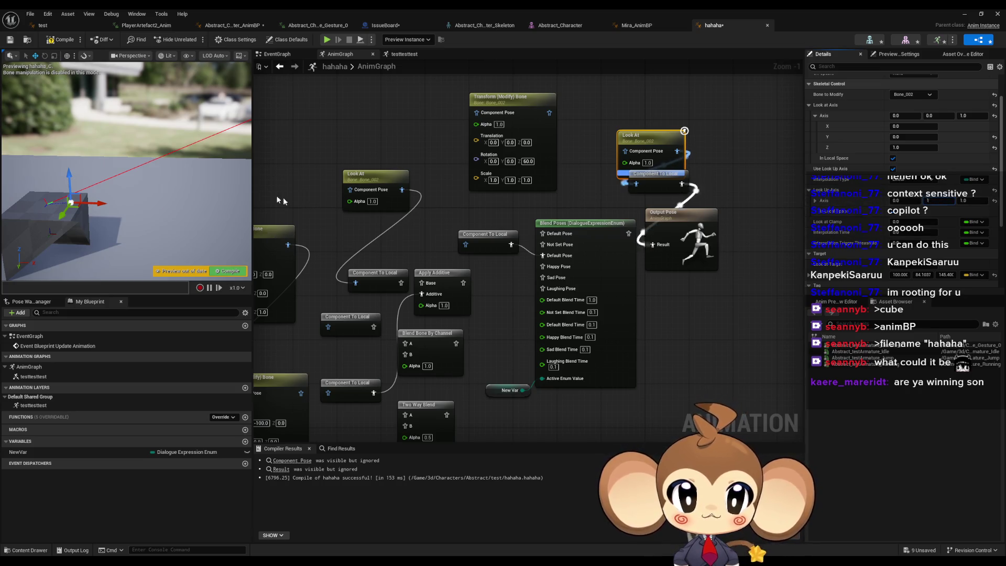
{"action": "mouse_move", "coordinate": [63, 216]}
{"action": "left_mouse_down"}
{"action": "mouse_move", "coordinate": [68, 195]}
{"action": "mouse_move", "coordinate": [61, 219]}
{"action": "left_mouse_up"}
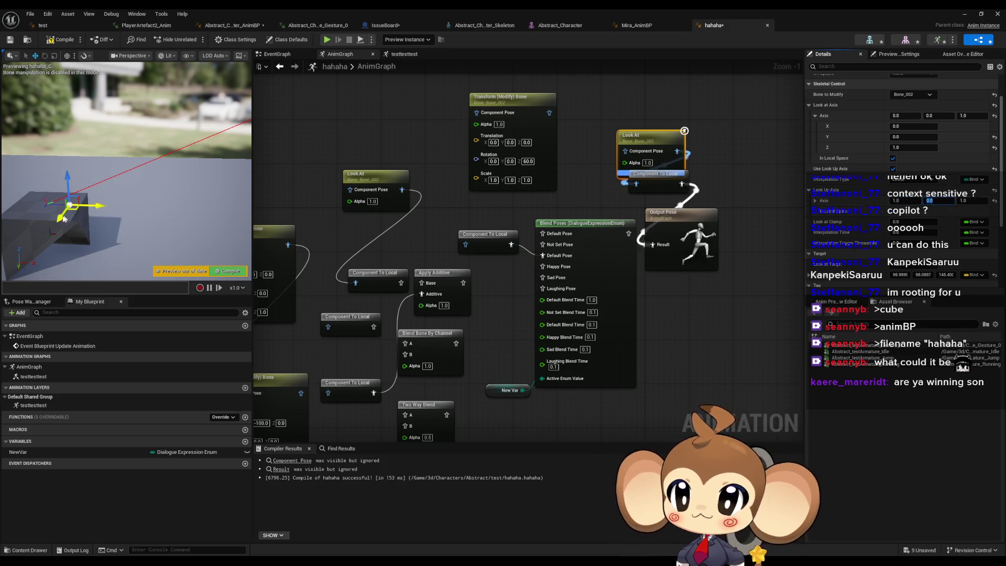
{"action": "mouse_move", "coordinate": [63, 219]}
{"action": "left_mouse_down"}
{"action": "mouse_move", "coordinate": [71, 158]}
{"action": "mouse_move", "coordinate": [67, 212]}
{"action": "left_mouse_up"}
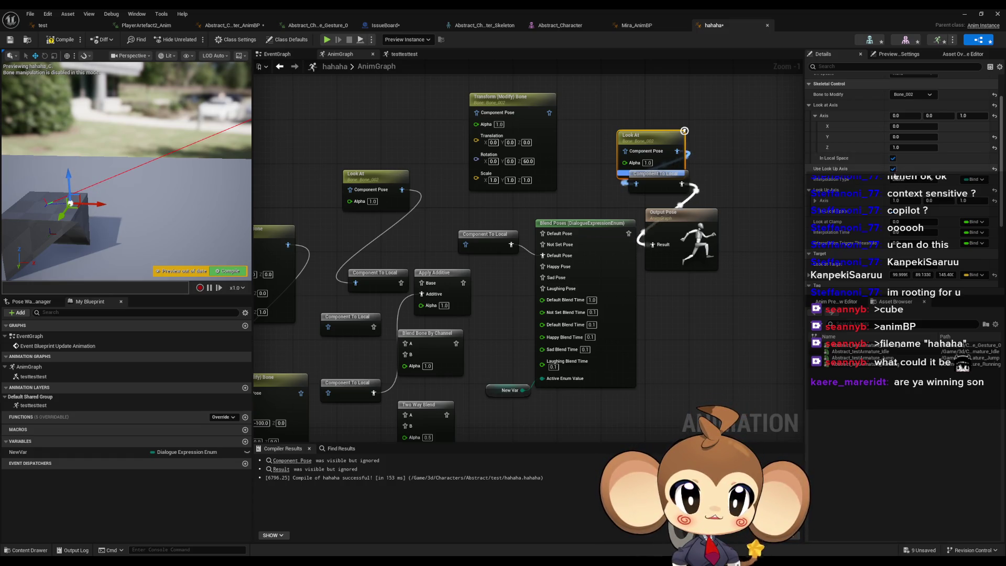
Turn off the local-space look-at axis, set Look at Axis Y to 1.0, and lower the target
{"action": "left_click", "coordinate": [894, 159]}
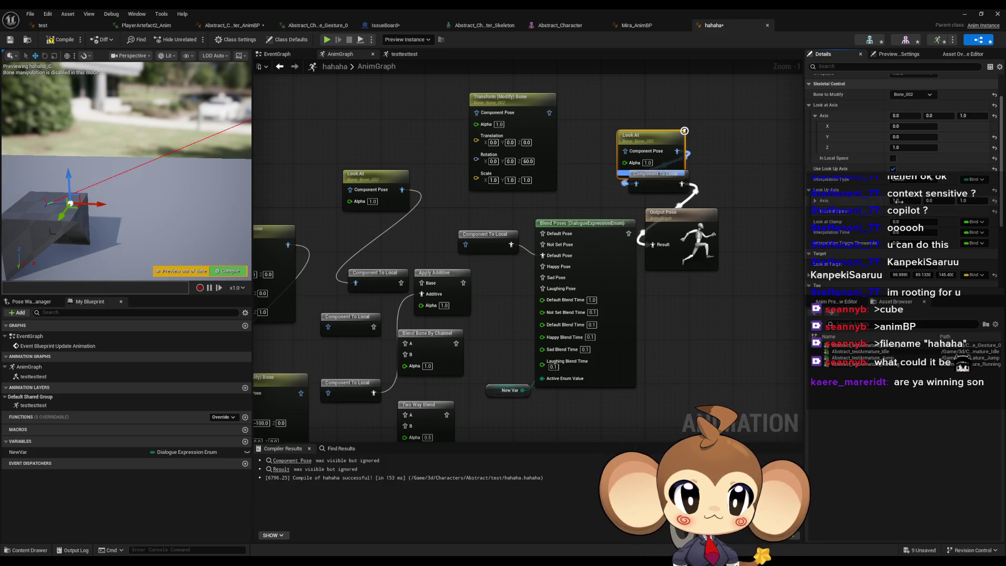
{"action": "left_click", "coordinate": [897, 201]}
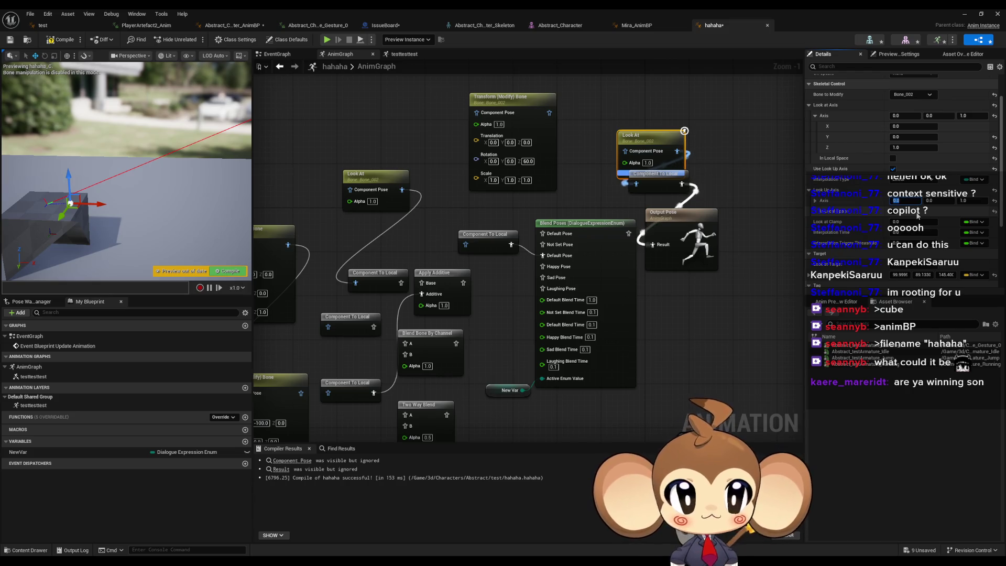
{"action": "left_click", "coordinate": [929, 116]}
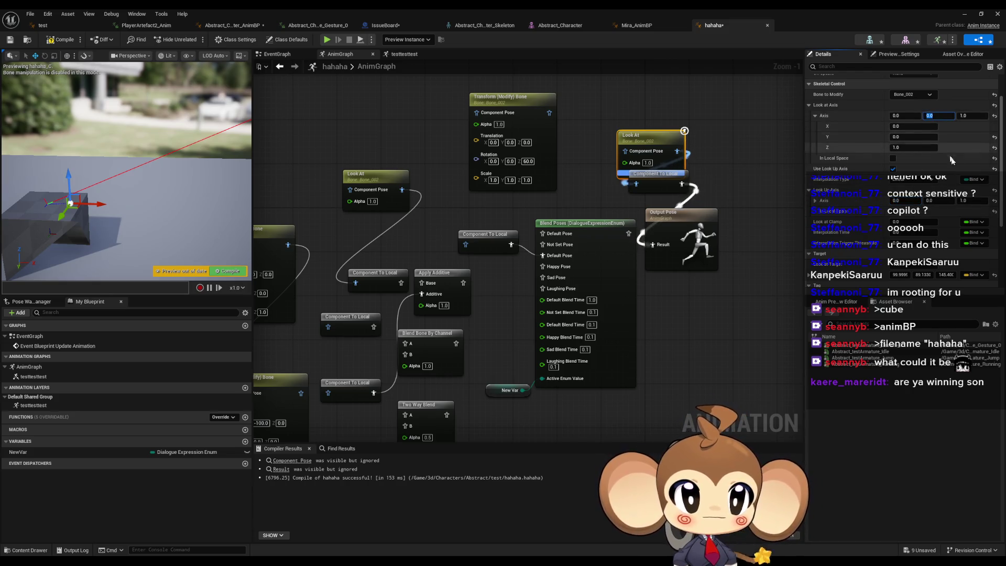
{"action": "type", "text": "1"}
{"action": "key", "text": "Tab"}
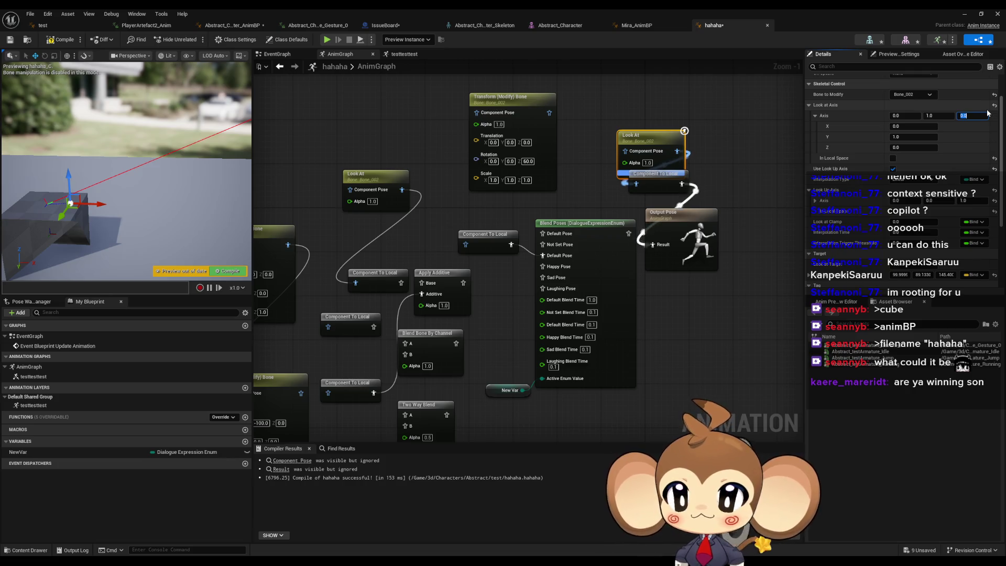
{"action": "mouse_move", "coordinate": [131, 215]}
{"action": "left_mouse_down"}
{"action": "mouse_move", "coordinate": [154, 231]}
{"action": "mouse_move", "coordinate": [150, 238]}
{"action": "mouse_move", "coordinate": [147, 209]}
{"action": "left_mouse_up"}
{"action": "mouse_move", "coordinate": [109, 149]}
{"action": "left_mouse_down"}
{"action": "mouse_move", "coordinate": [90, 124]}
{"action": "mouse_move", "coordinate": [104, 184]}
{"action": "mouse_move", "coordinate": [114, 148]}
{"action": "mouse_move", "coordinate": [100, 210]}
{"action": "mouse_move", "coordinate": [67, 229]}
{"action": "mouse_move", "coordinate": [70, 265]}
{"action": "mouse_move", "coordinate": [134, 235]}
{"action": "mouse_move", "coordinate": [114, 239]}
{"action": "left_mouse_up"}
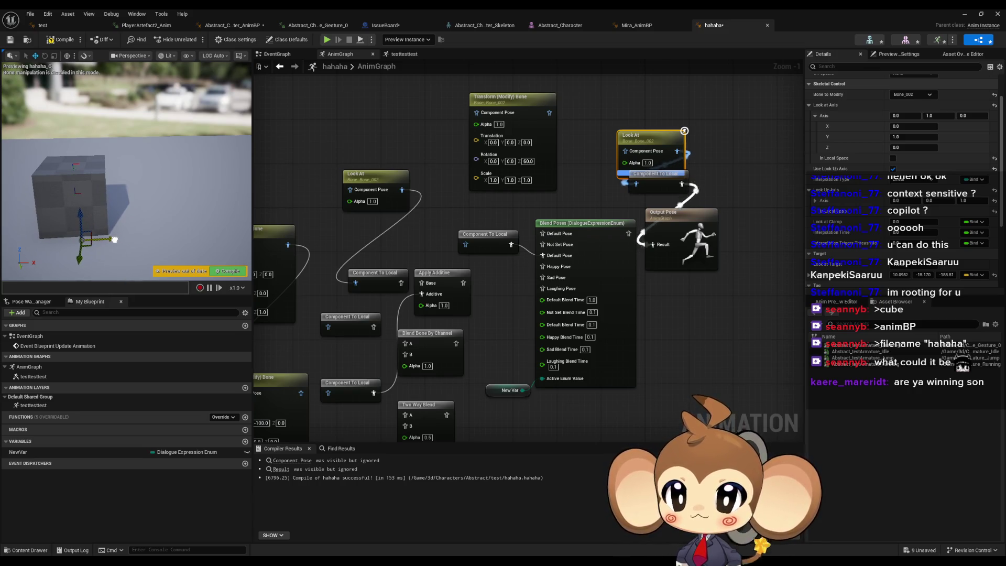
Drag the look-at target up-right then down, orbiting the preview to watch the cube bone rotate
{"action": "mouse_move", "coordinate": [113, 240]}
{"action": "left_mouse_down"}
{"action": "mouse_move", "coordinate": [188, 204]}
{"action": "mouse_move", "coordinate": [155, 207]}
{"action": "mouse_move", "coordinate": [140, 103]}
{"action": "left_mouse_up"}
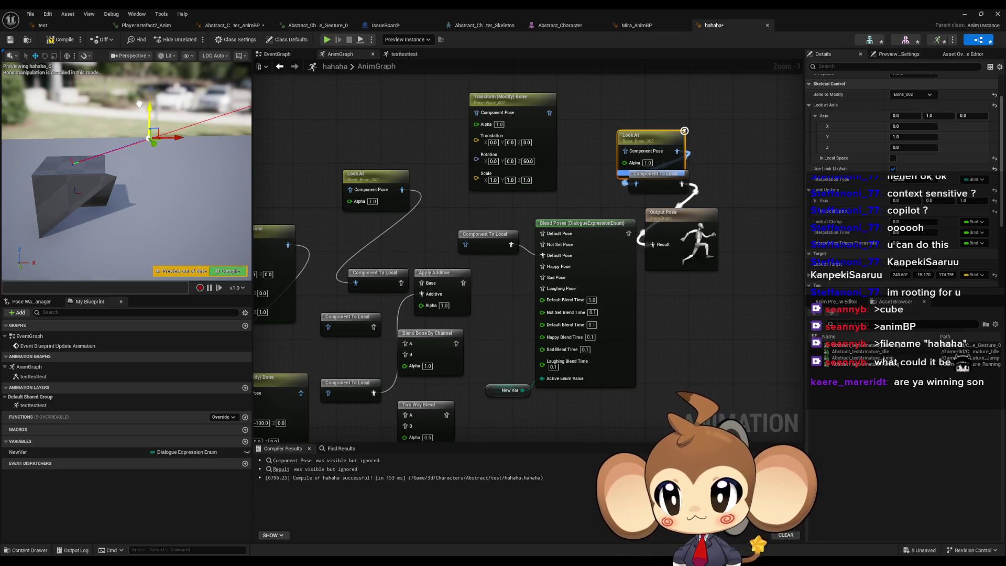
{"action": "mouse_move", "coordinate": [139, 103]}
{"action": "left_mouse_down"}
{"action": "mouse_move", "coordinate": [144, 152]}
{"action": "mouse_move", "coordinate": [188, 211]}
{"action": "mouse_move", "coordinate": [109, 230]}
{"action": "left_mouse_up"}
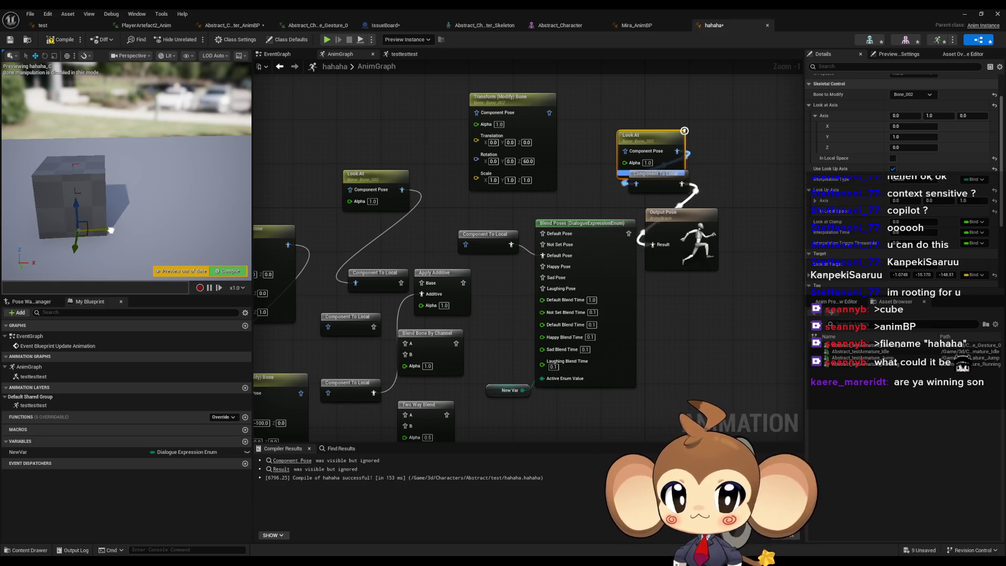
{"action": "scroll", "coordinate": [884, 179], "scroll_direction": "up", "scroll_amount": 2}
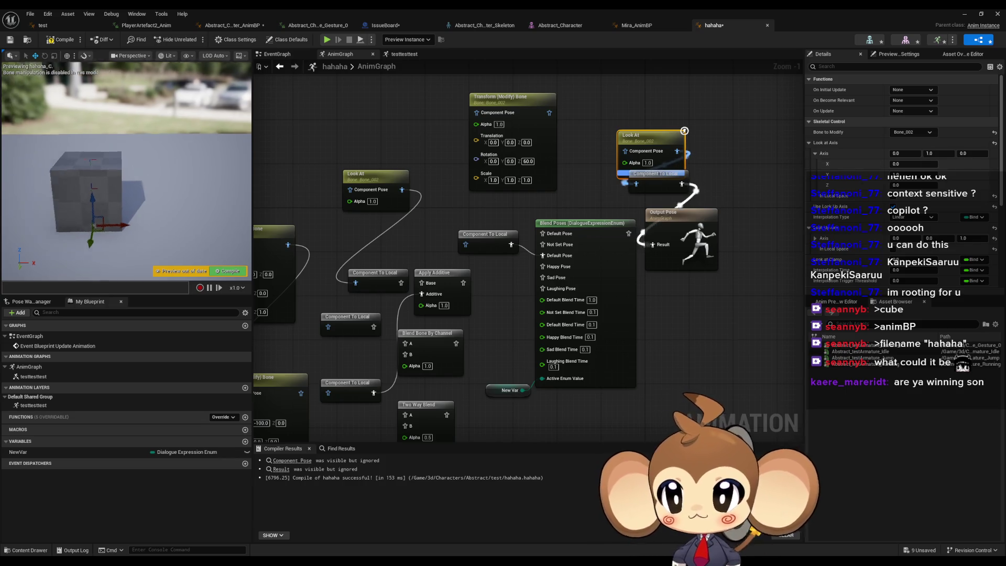
{"action": "left_click_drag", "start_coordinate": [88, 275], "coordinate": [87, 275]}
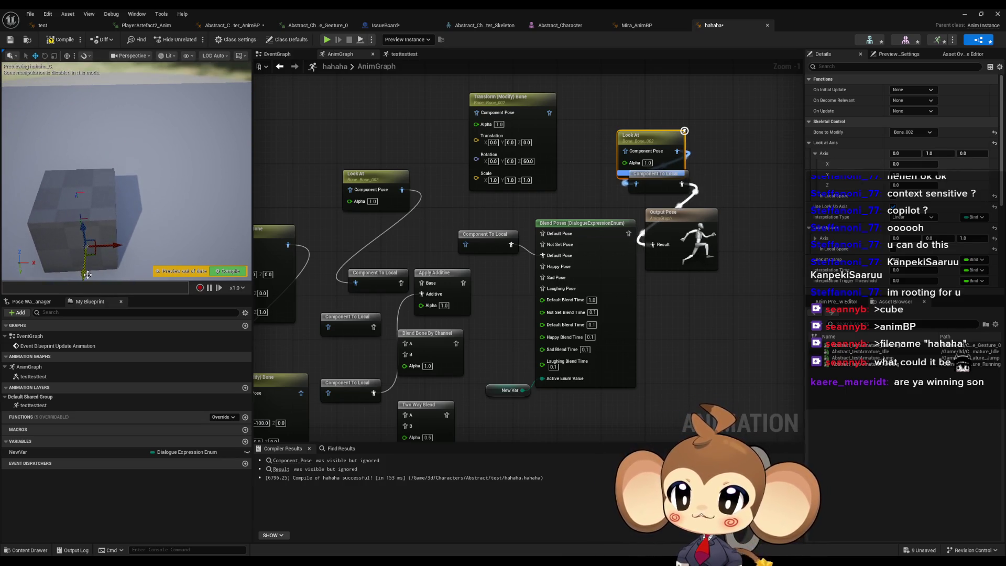
{"action": "mouse_move", "coordinate": [130, 239]}
{"action": "left_mouse_down"}
{"action": "mouse_move", "coordinate": [109, 247]}
{"action": "mouse_move", "coordinate": [166, 234]}
{"action": "mouse_move", "coordinate": [186, 210]}
{"action": "mouse_move", "coordinate": [152, 225]}
{"action": "mouse_move", "coordinate": [149, 243]}
{"action": "mouse_move", "coordinate": [162, 226]}
{"action": "mouse_move", "coordinate": [169, 239]}
{"action": "mouse_move", "coordinate": [166, 157]}
{"action": "mouse_move", "coordinate": [100, 113]}
{"action": "mouse_move", "coordinate": [150, 113]}
{"action": "mouse_move", "coordinate": [192, 226]}
{"action": "mouse_move", "coordinate": [203, 220]}
{"action": "left_mouse_up"}
{"action": "scroll", "coordinate": [938, 265], "scroll_direction": "down", "scroll_amount": 3}
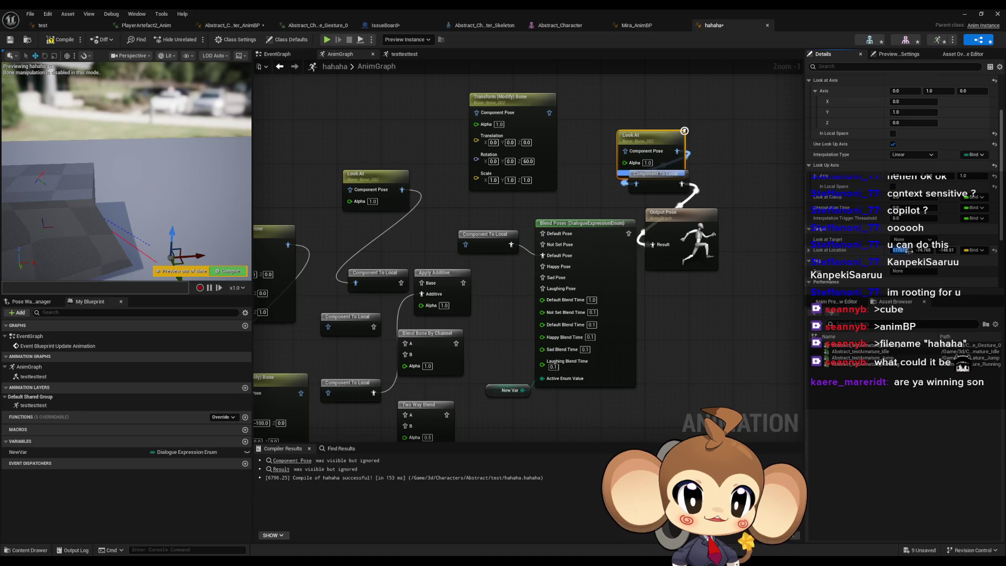
Zero Look at Location X and Y, then move the target right along X and up along Z
{"action": "type", "text": "0"}
{"action": "key", "text": "Tab"}
{"action": "type", "text": "0"}
{"action": "key", "text": "Tab"}
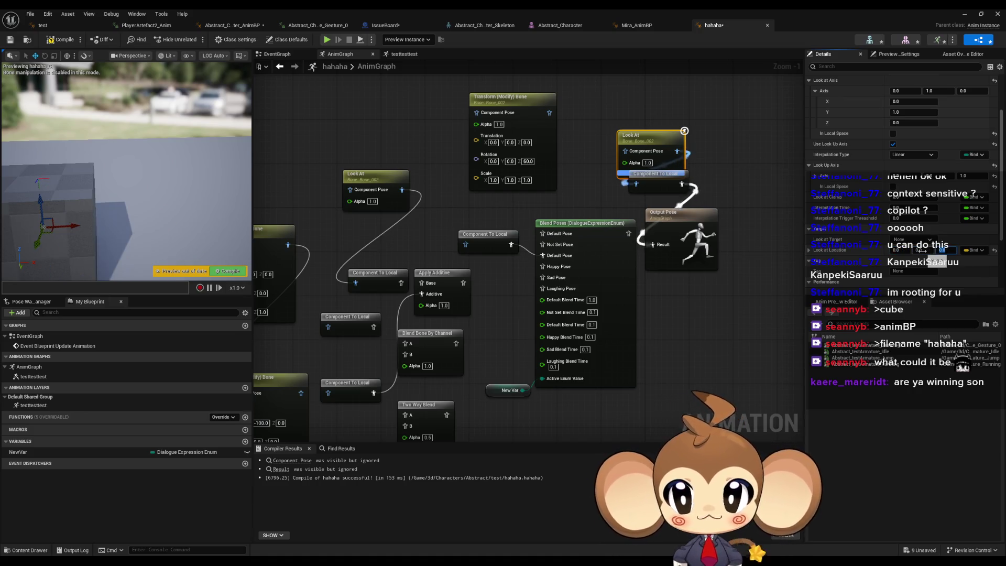
{"action": "mouse_move", "coordinate": [77, 232]}
{"action": "left_mouse_down"}
{"action": "mouse_move", "coordinate": [194, 207]}
{"action": "mouse_move", "coordinate": [226, 188]}
{"action": "mouse_move", "coordinate": [141, 200]}
{"action": "mouse_move", "coordinate": [168, 175]}
{"action": "mouse_move", "coordinate": [190, 177]}
{"action": "mouse_move", "coordinate": [180, 178]}
{"action": "left_mouse_up"}
{"action": "mouse_move", "coordinate": [141, 208]}
{"action": "left_mouse_down"}
{"action": "mouse_move", "coordinate": [143, 146]}
{"action": "mouse_move", "coordinate": [154, 161]}
{"action": "mouse_move", "coordinate": [178, 66]}
{"action": "mouse_move", "coordinate": [177, 191]}
{"action": "mouse_move", "coordinate": [194, 246]}
{"action": "mouse_move", "coordinate": [177, 183]}
{"action": "left_mouse_up"}
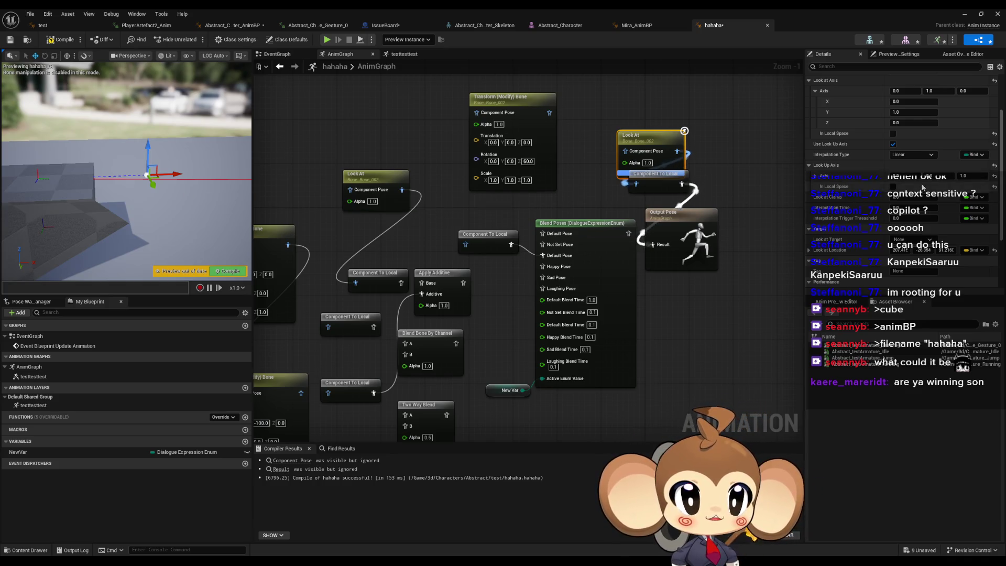
{"action": "scroll", "coordinate": [916, 169], "scroll_direction": "up", "scroll_amount": 2}
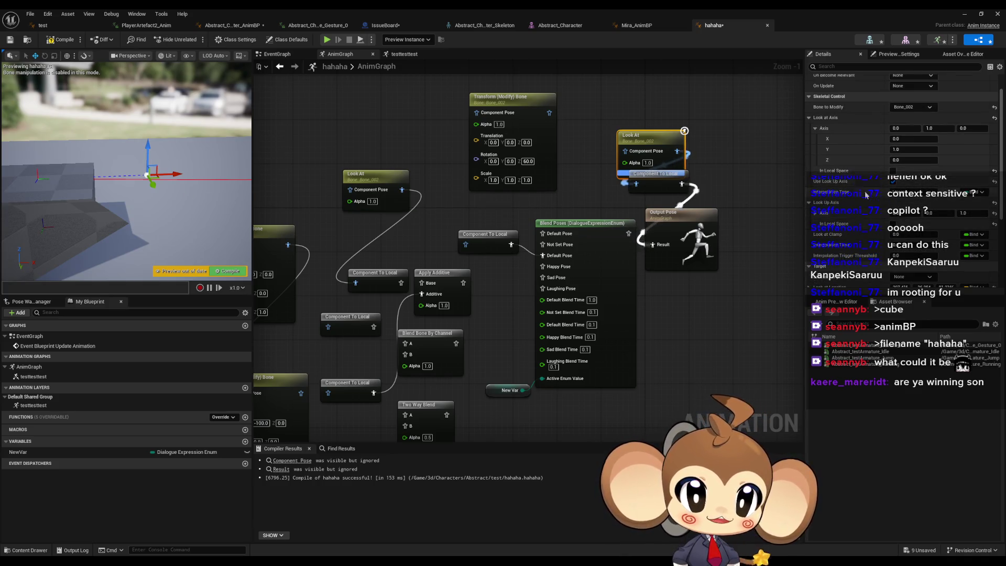
{"action": "scroll", "coordinate": [916, 170], "scroll_direction": "up", "scroll_amount": 1}
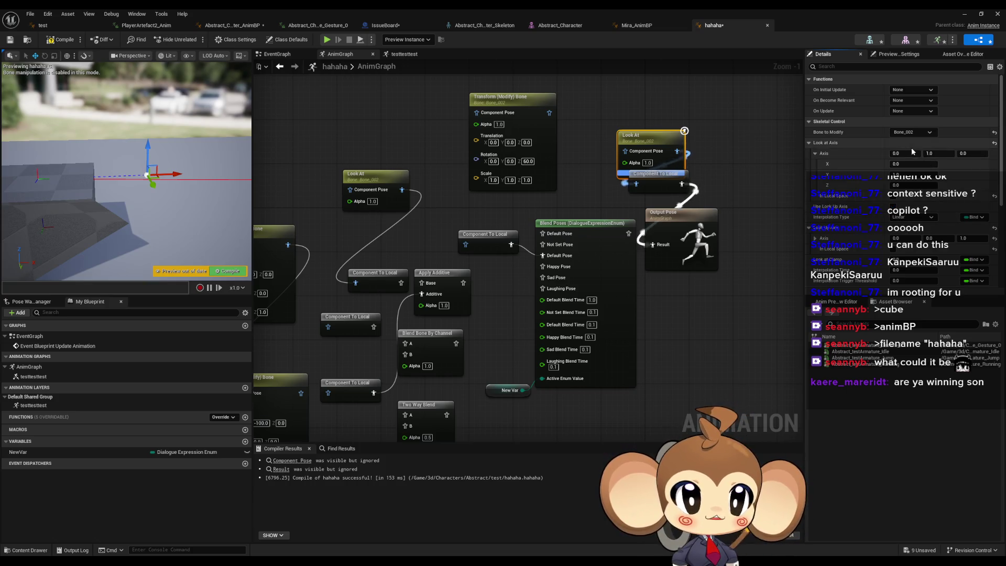
Set the Look At node's look-at axis to 1.0, 0.0, 0.0 and deselect the node
{"action": "left_click", "coordinate": [966, 153]}
{"action": "type", "text": "1"}
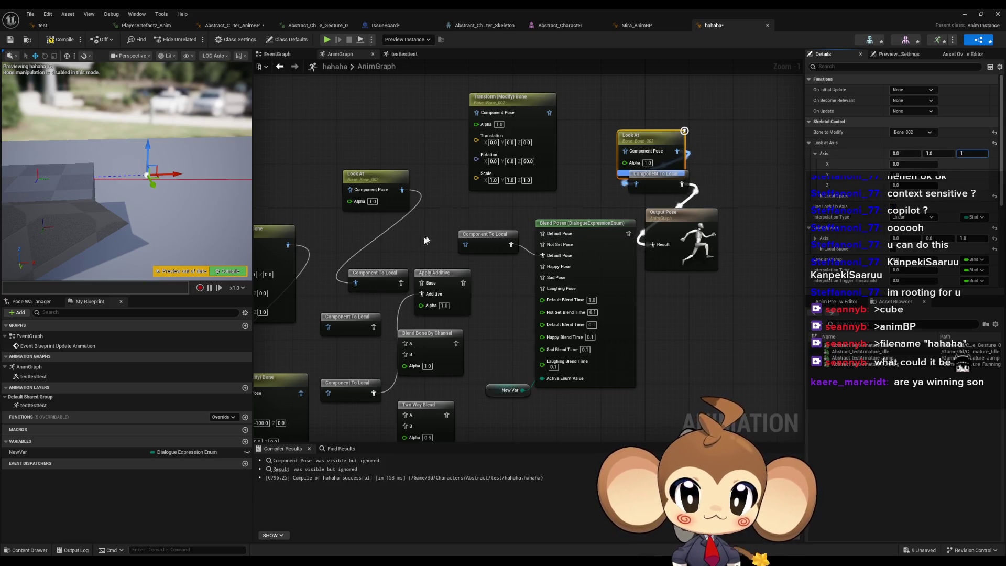
{"action": "key", "text": "Return"}
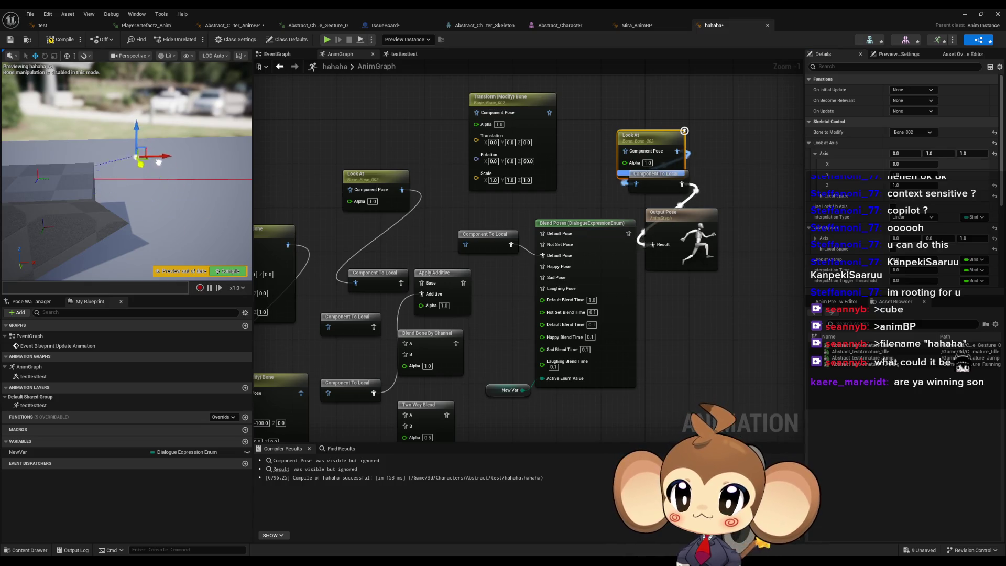
{"action": "left_click", "coordinate": [905, 153]}
{"action": "type", "text": "1"}
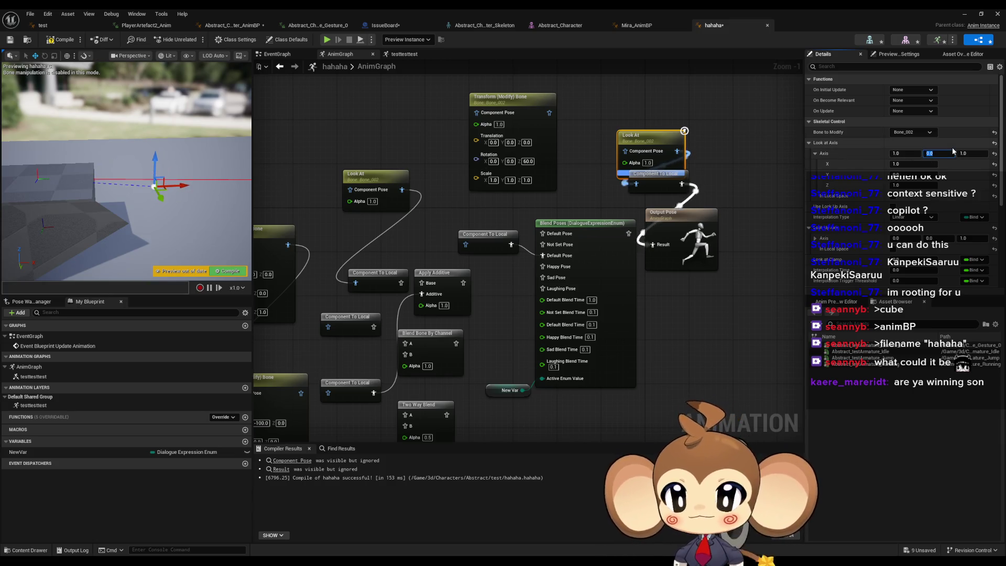
{"action": "left_click", "coordinate": [169, 201]}
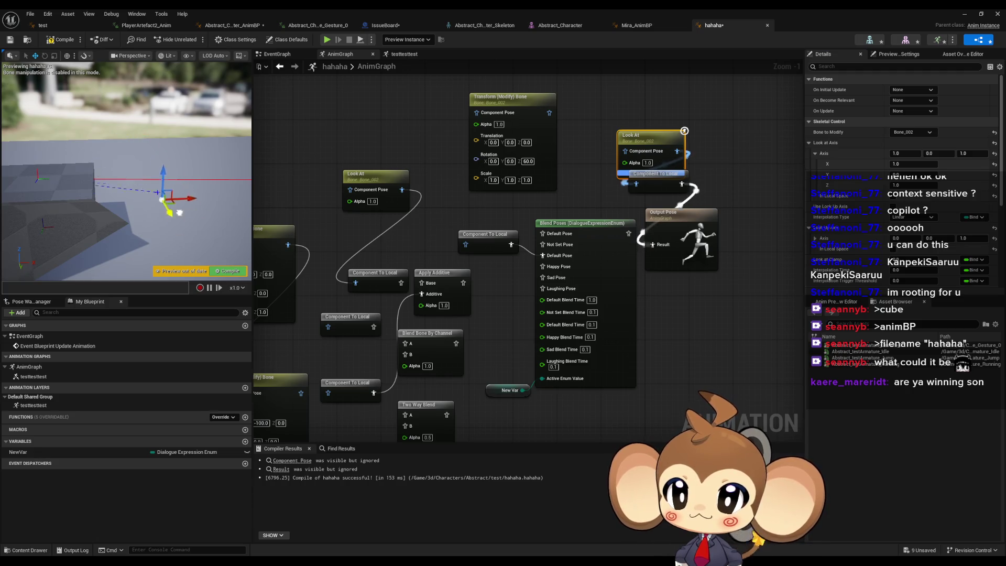
{"action": "left_click", "coordinate": [964, 153]}
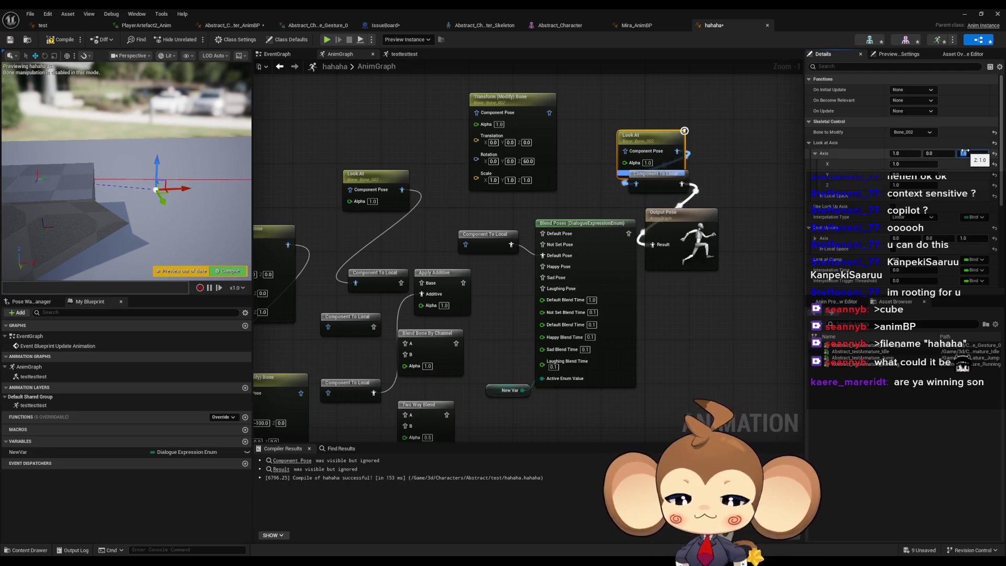
{"action": "left_click", "coordinate": [170, 207]}
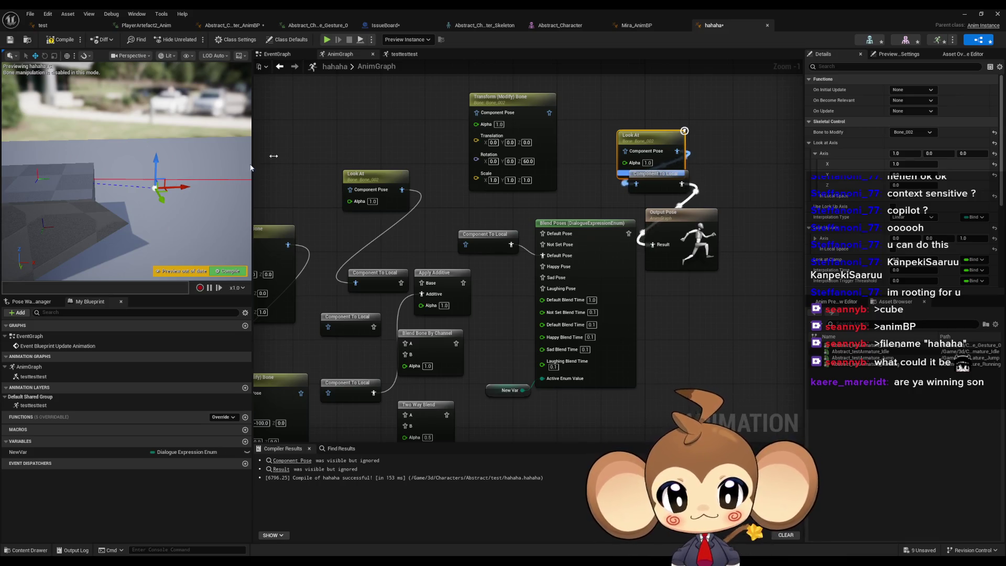
{"action": "left_click", "coordinate": [719, 152]}
{"action": "right_click", "coordinate": [730, 153]}
{"action": "type", "text": "loo"}
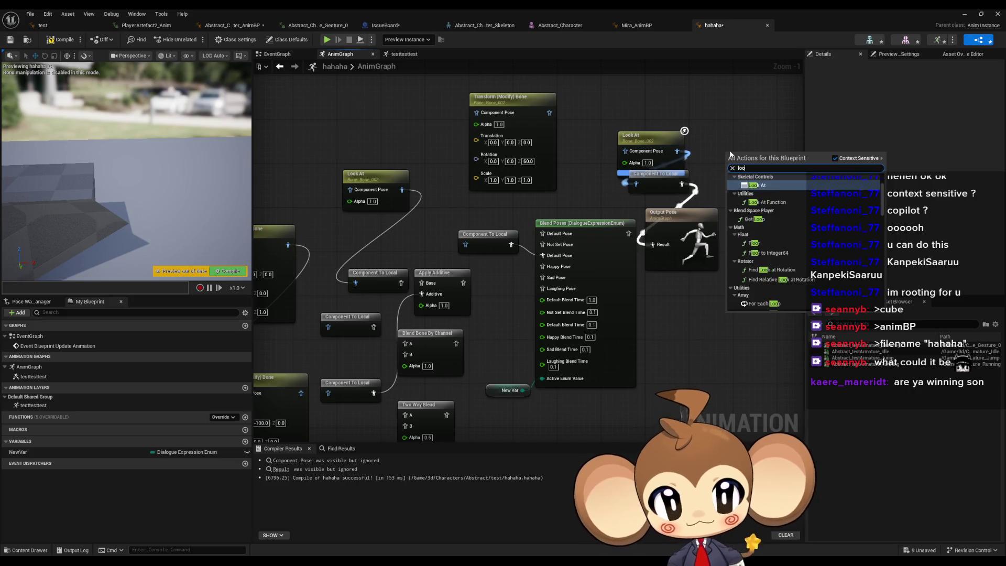
{"action": "type", "text": "k at"}
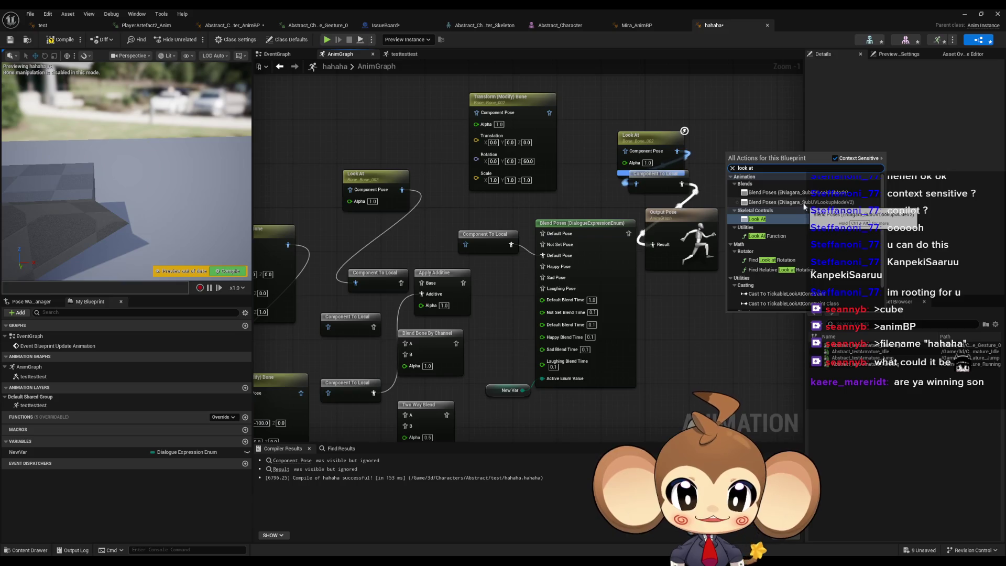
{"action": "mouse_move", "coordinate": [747, 105]}
{"action": "left_mouse_down"}
{"action": "mouse_move", "coordinate": [764, 125]}
{"action": "mouse_move", "coordinate": [717, 174]}
{"action": "left_mouse_up"}
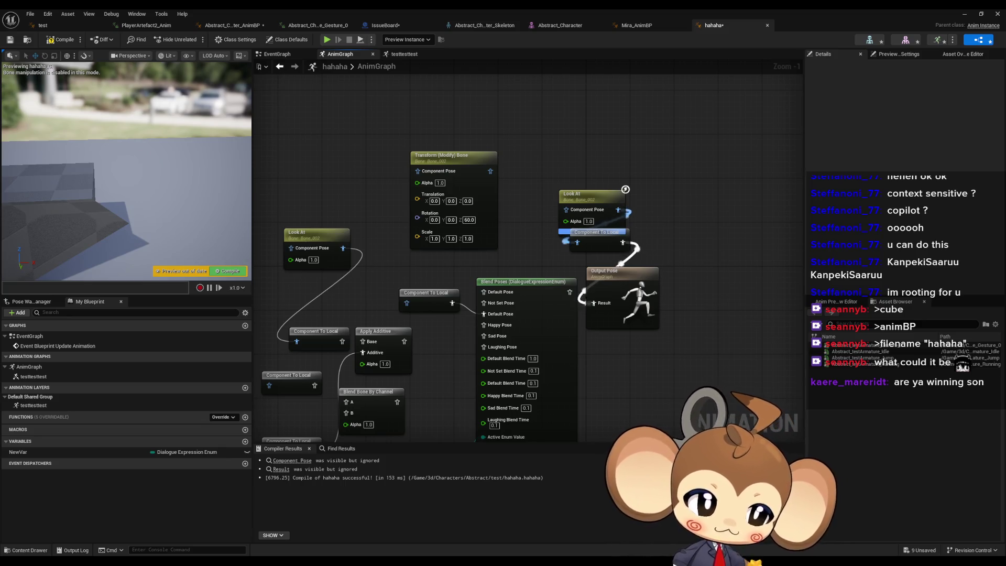
Expose Look at Location as a pin on the Look At node and move the node up
{"action": "left_click", "coordinate": [597, 195]}
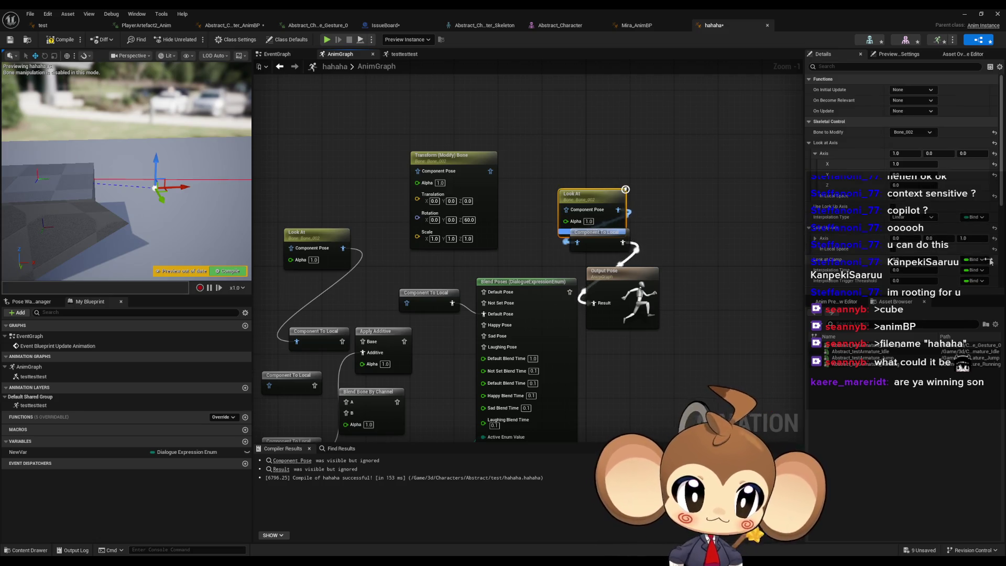
{"action": "scroll", "coordinate": [987, 267], "scroll_direction": "down", "scroll_amount": 5}
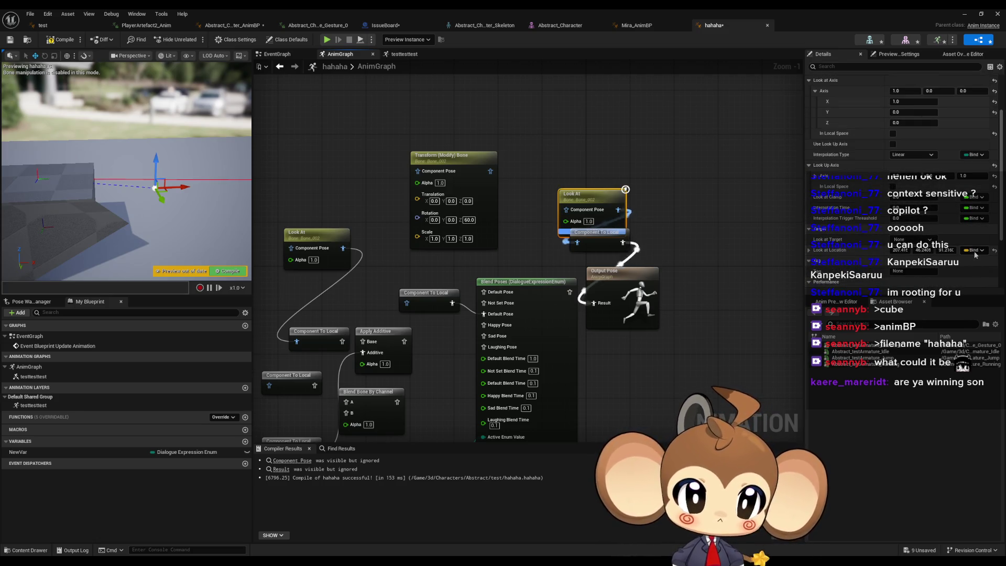
{"action": "left_click", "coordinate": [975, 251]}
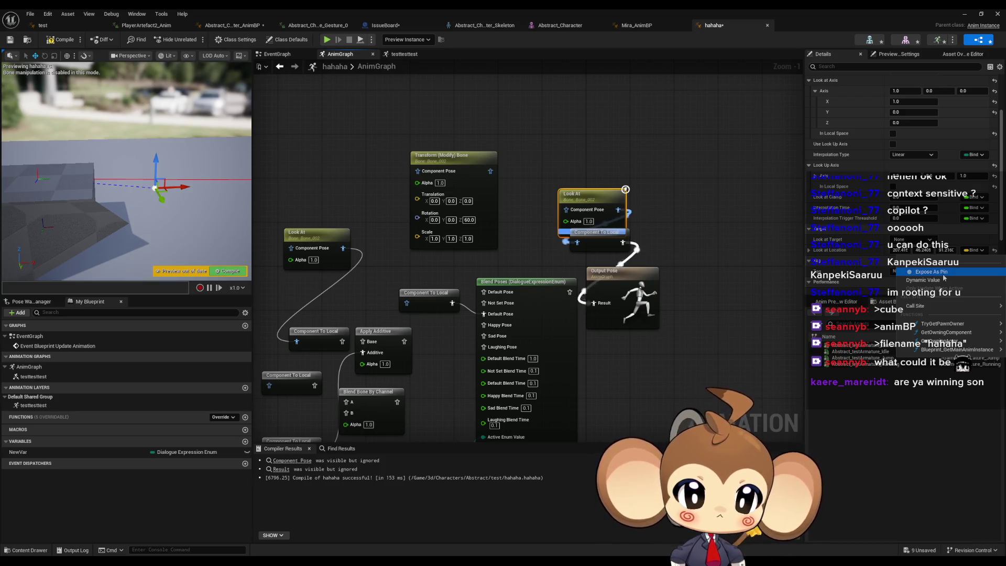
{"action": "left_click", "coordinate": [924, 272]}
{"action": "left_click_drag", "start_coordinate": [615, 199], "coordinate": [598, 105]}
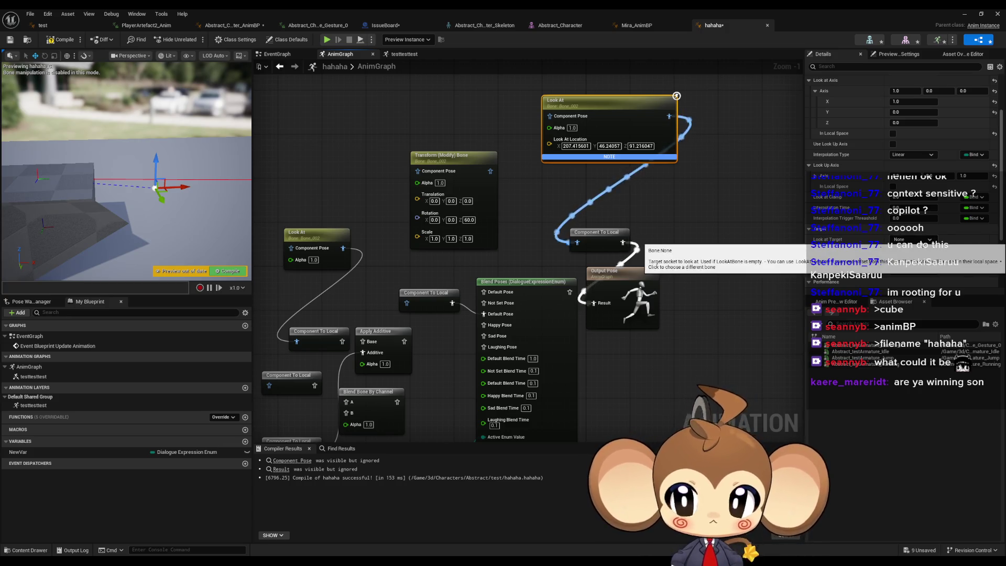
Check the look-at target bone list, leaving the target bone unset
{"action": "left_click", "coordinate": [909, 239]}
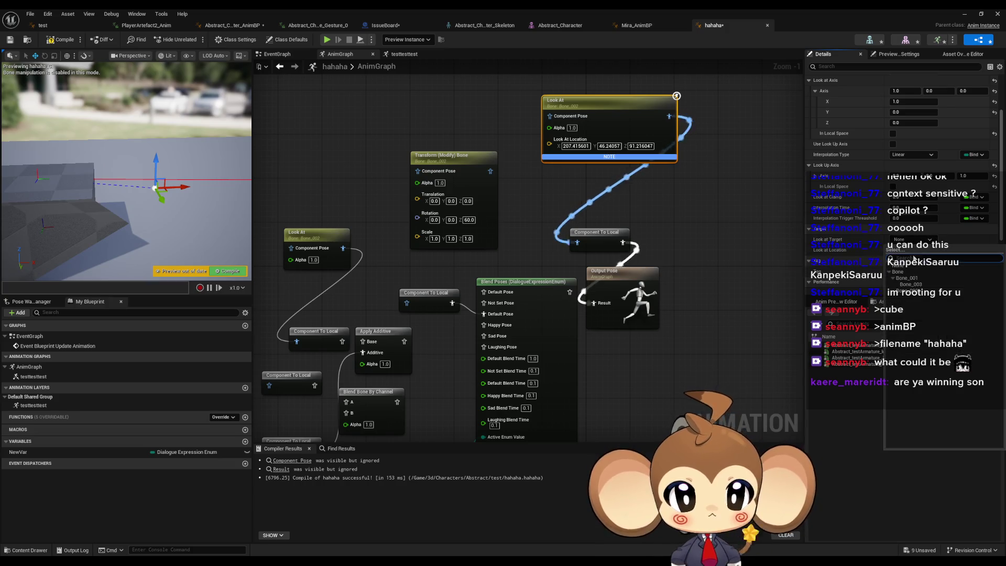
{"action": "left_click", "coordinate": [918, 244]}
{"action": "scroll", "coordinate": [934, 266], "scroll_direction": "down", "scroll_amount": 1}
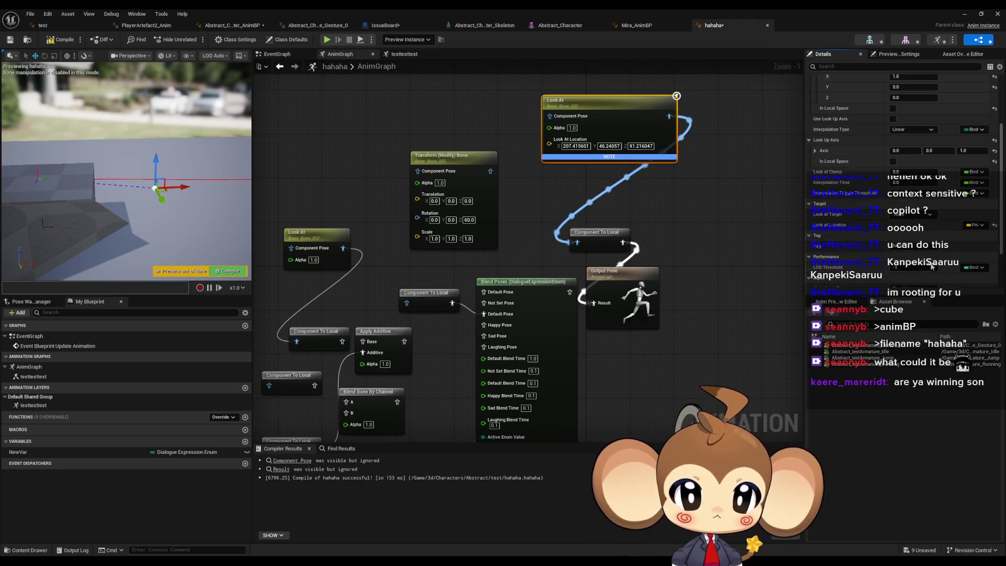
{"action": "scroll", "coordinate": [971, 272], "scroll_direction": "down", "scroll_amount": 2}
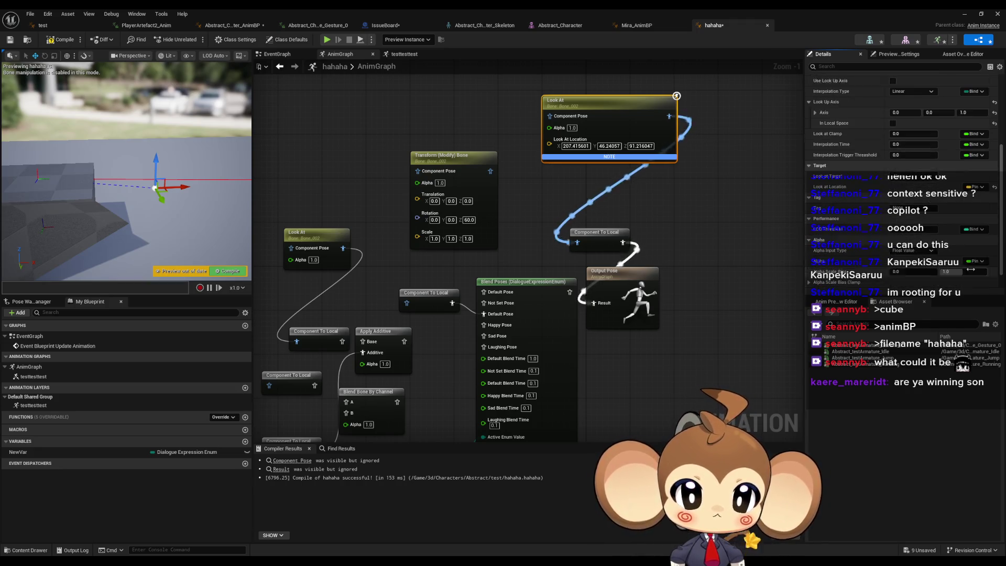
{"action": "scroll", "coordinate": [972, 272], "scroll_direction": "up", "scroll_amount": 3}
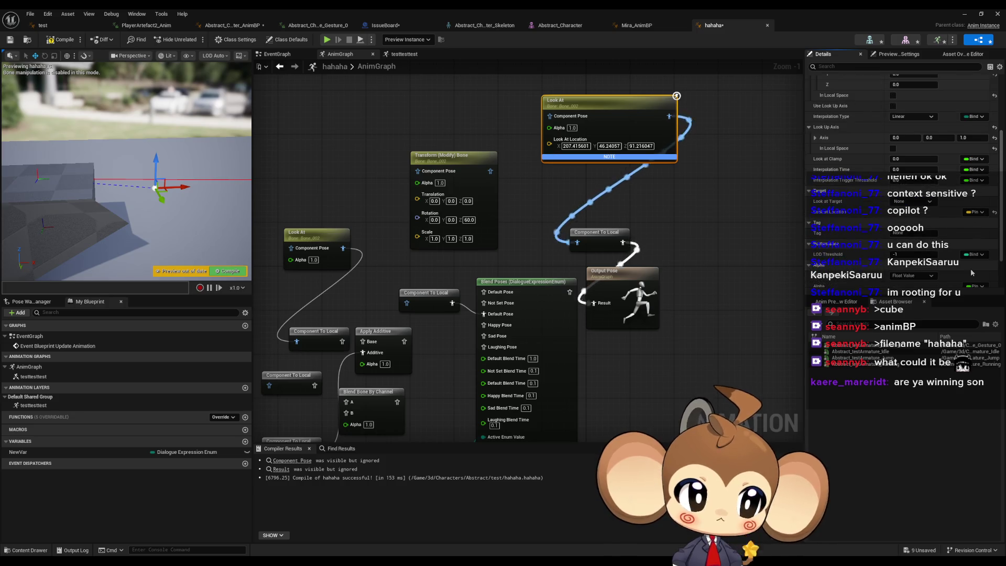
Uncheck Expose As Pin for Look at Location, then bring up the Look At documentation with F1
{"action": "left_click", "coordinate": [976, 250]}
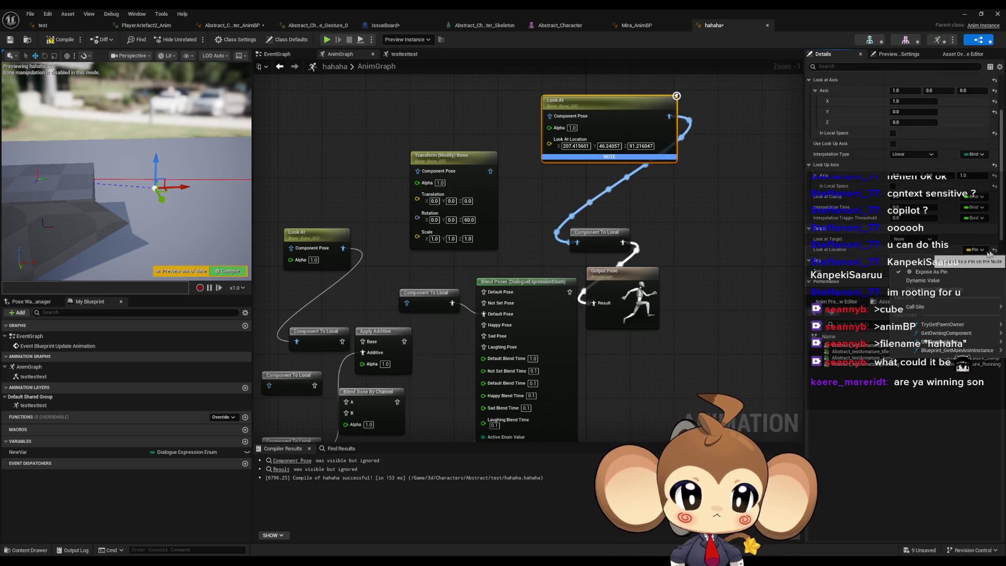
{"action": "left_click", "coordinate": [977, 250]}
{"action": "left_click", "coordinate": [976, 251]}
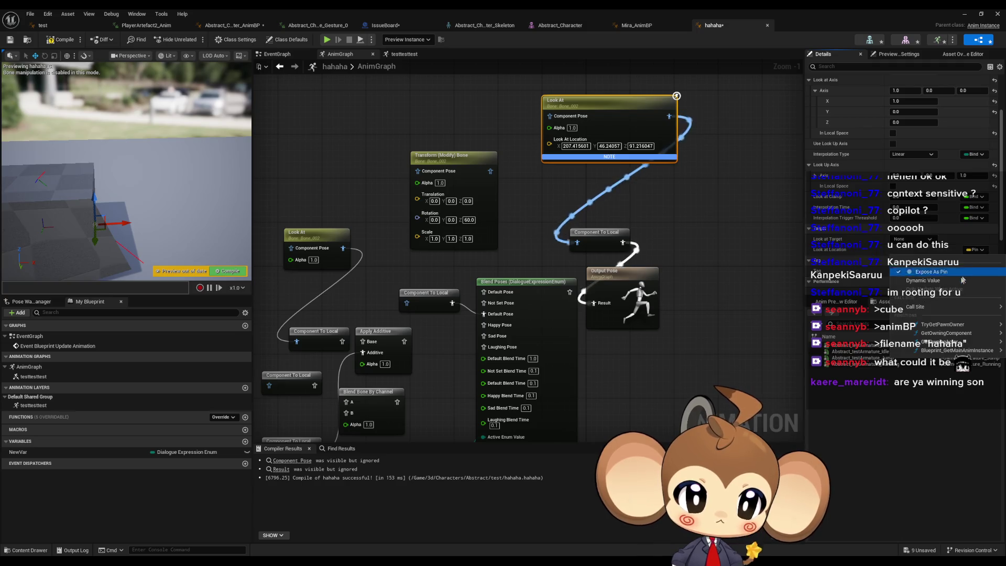
{"action": "left_click", "coordinate": [963, 271]}
{"action": "left_click", "coordinate": [977, 251]}
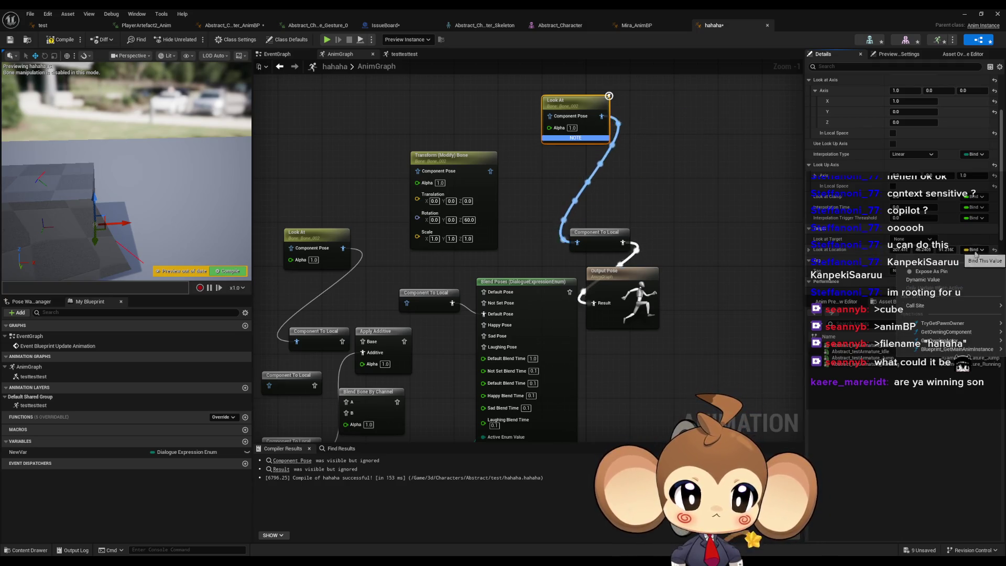
{"action": "left_click", "coordinate": [964, 271]}
{"action": "left_click", "coordinate": [977, 250]}
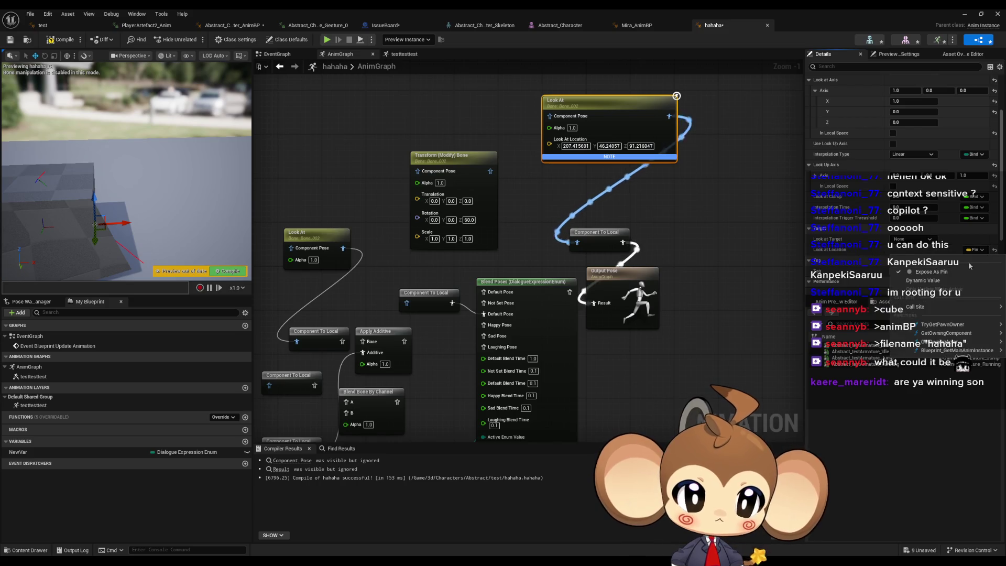
{"action": "left_click", "coordinate": [964, 271]}
{"action": "left_click", "coordinate": [974, 251]}
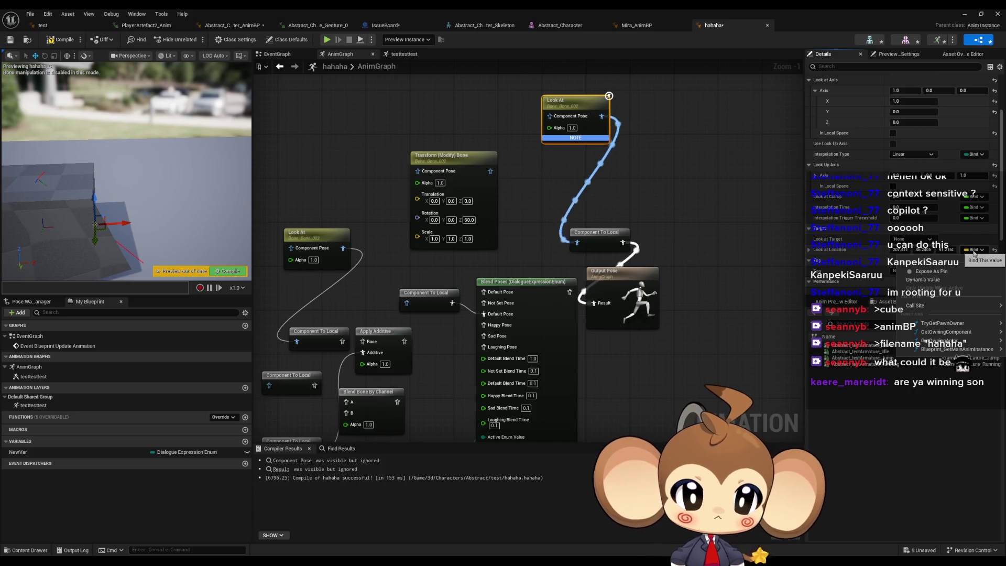
{"action": "left_click", "coordinate": [974, 251]}
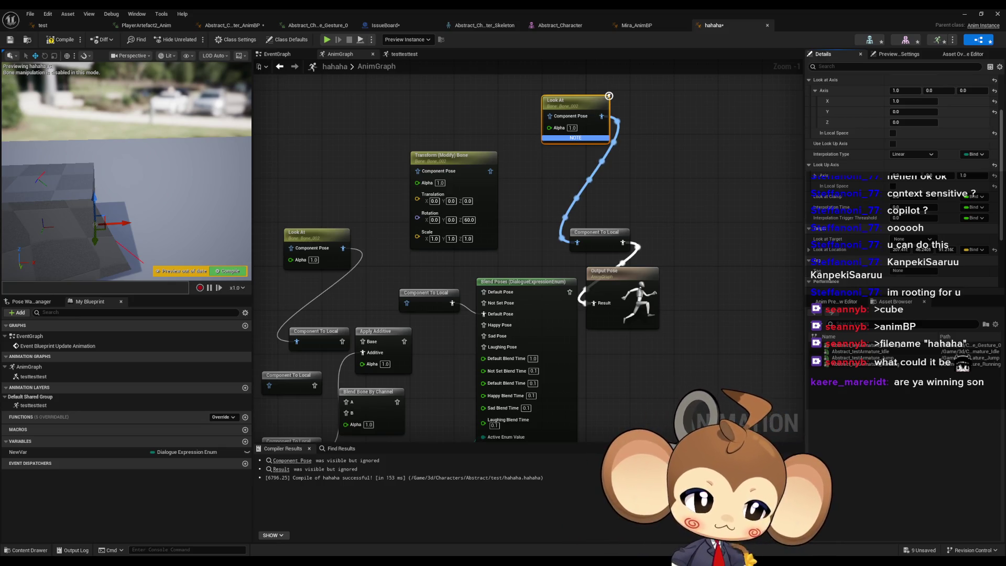
{"action": "key", "text": "F1"}
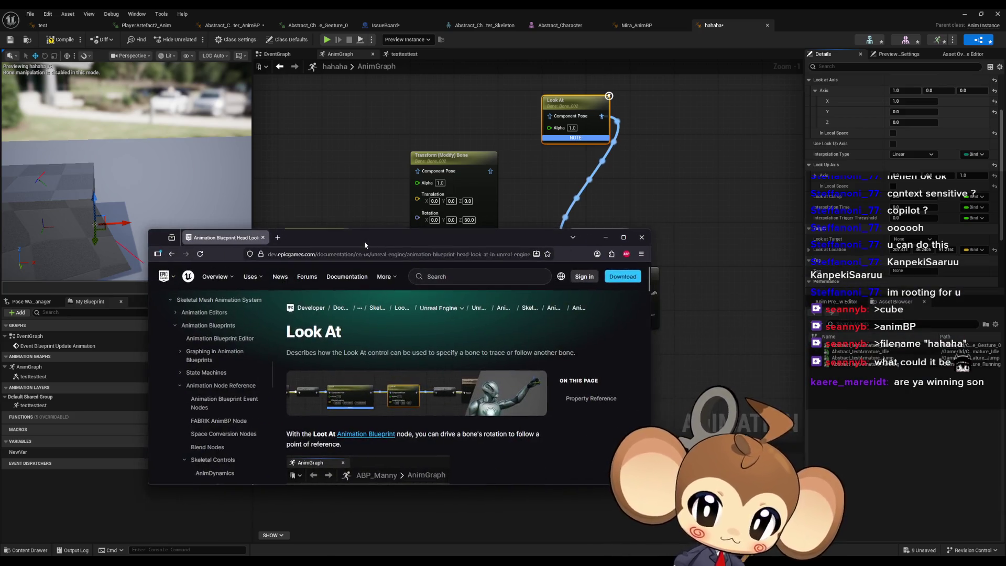
Maximize the Look At documentation and read the Look at Axis property description
{"action": "double_click", "coordinate": [364, 241]}
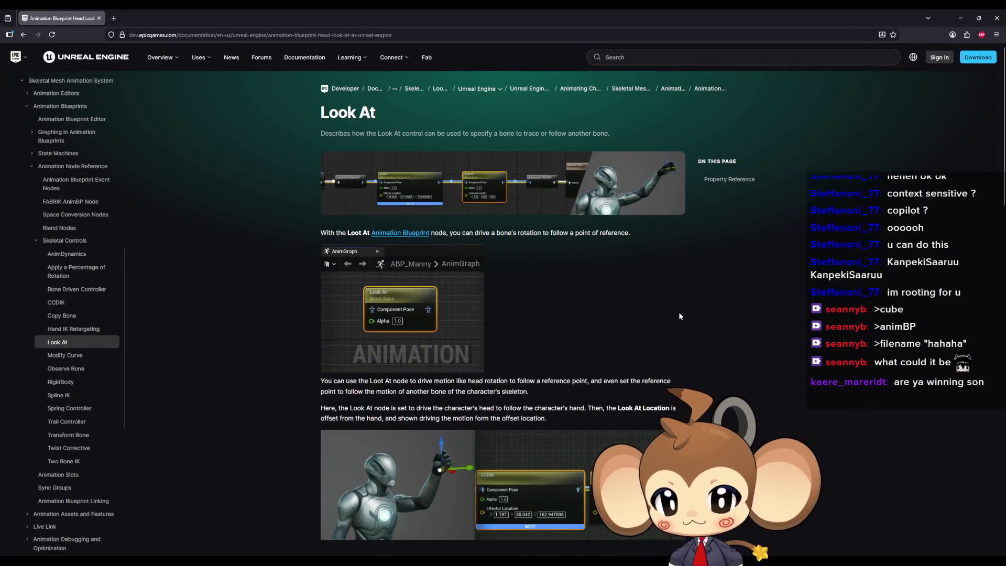
{"action": "scroll", "coordinate": [675, 319], "scroll_direction": "down", "scroll_amount": 4}
{"action": "scroll", "coordinate": [675, 325], "scroll_direction": "down", "scroll_amount": 2}
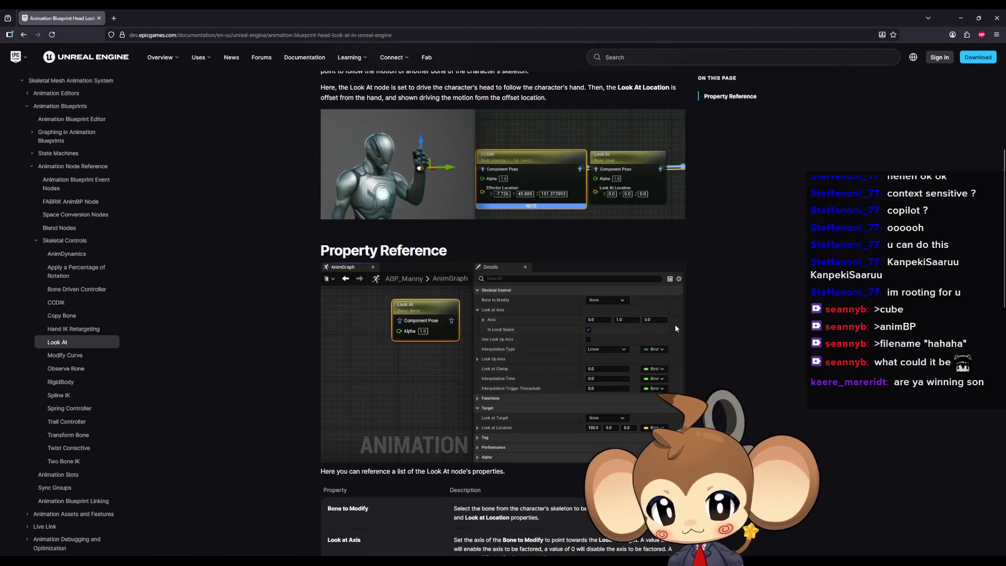
{"action": "scroll", "coordinate": [595, 429], "scroll_direction": "down", "scroll_amount": 9}
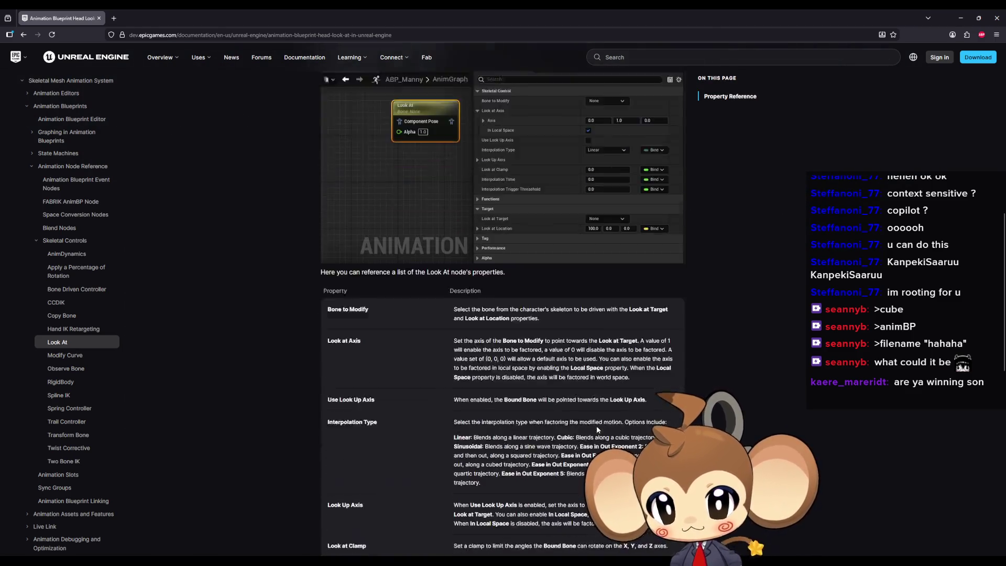
{"action": "scroll", "coordinate": [596, 423], "scroll_direction": "up", "scroll_amount": 4}
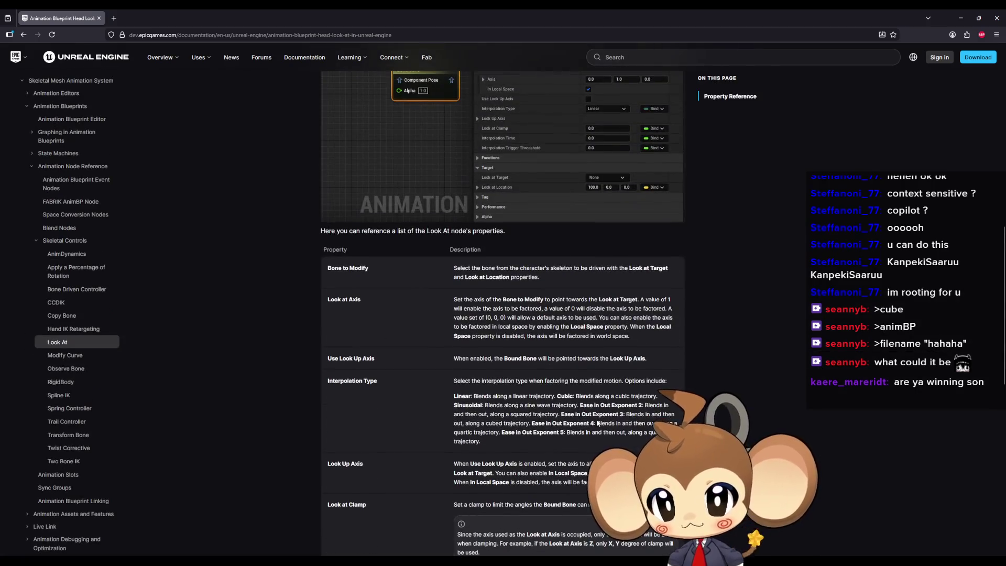
{"action": "mouse_move", "coordinate": [461, 259]}
{"action": "left_mouse_down"}
{"action": "mouse_move", "coordinate": [335, 259]}
{"action": "mouse_move", "coordinate": [502, 259]}
{"action": "left_mouse_up"}
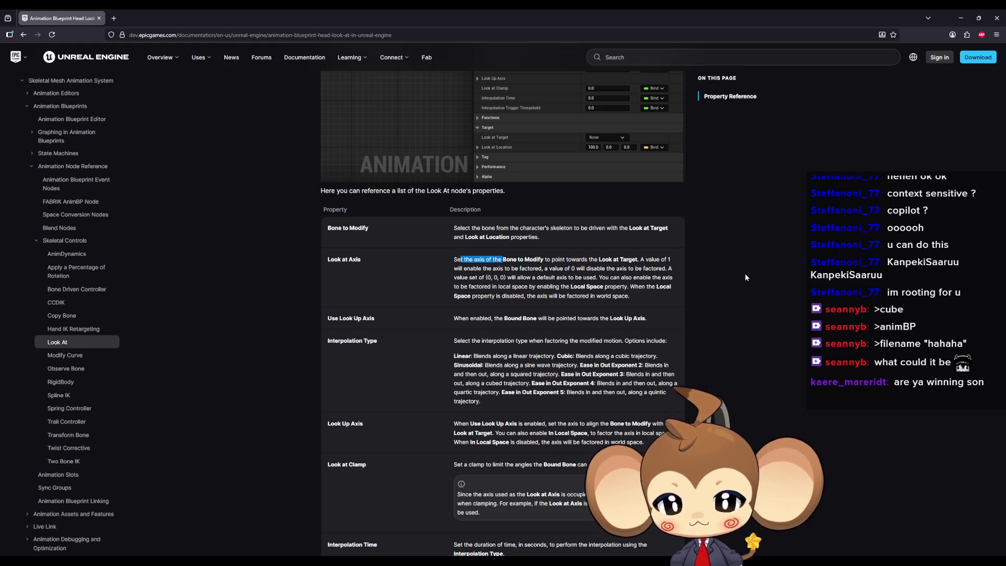
Read the Look at Clamp, Interpolation Trigger Threshold, Look at Target and Look at Location entries, then minimize the browser
{"action": "scroll", "coordinate": [662, 401], "scroll_direction": "down", "scroll_amount": 2}
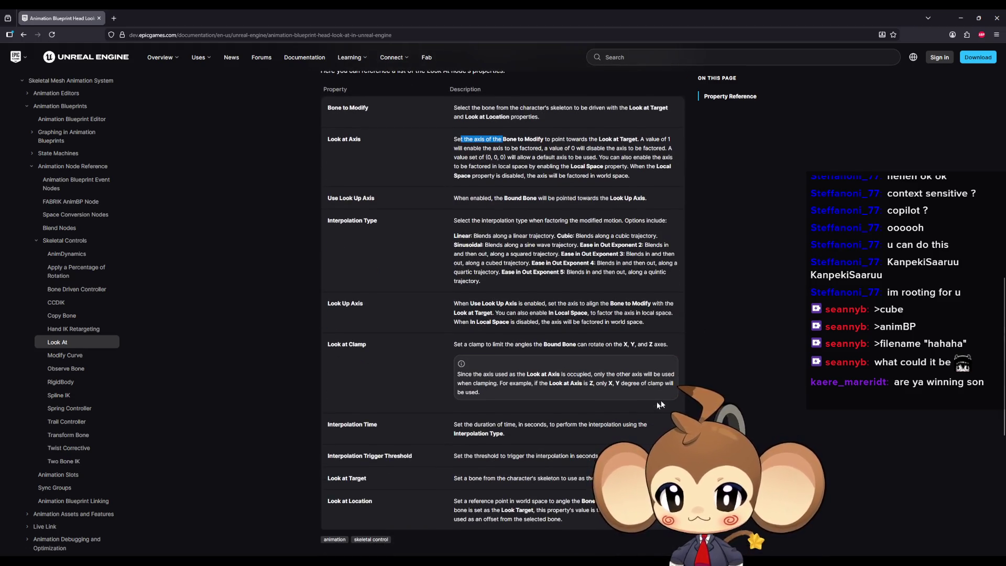
{"action": "left_click_drag", "start_coordinate": [576, 344], "coordinate": [525, 345]}
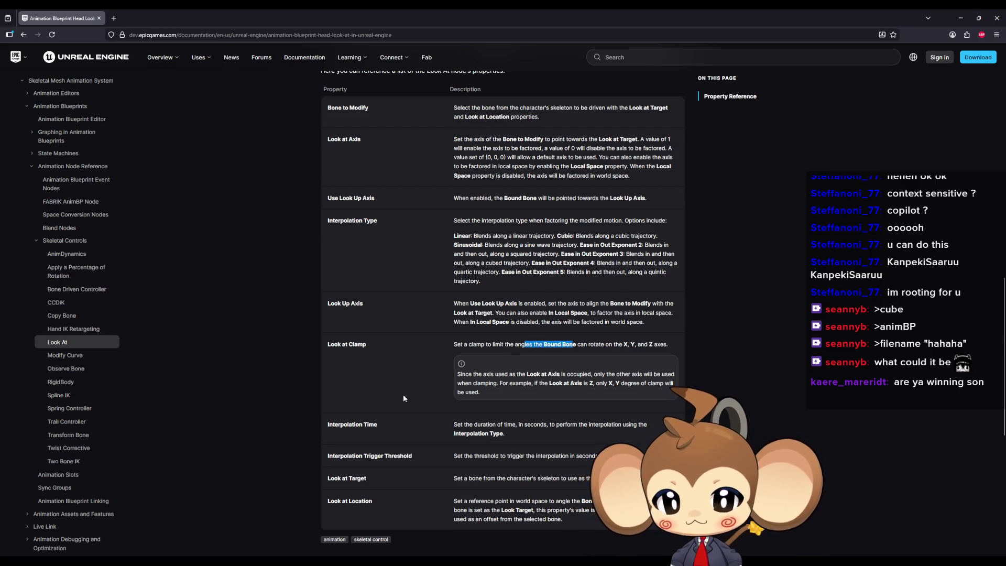
{"action": "left_click_drag", "start_coordinate": [370, 456], "coordinate": [410, 456]}
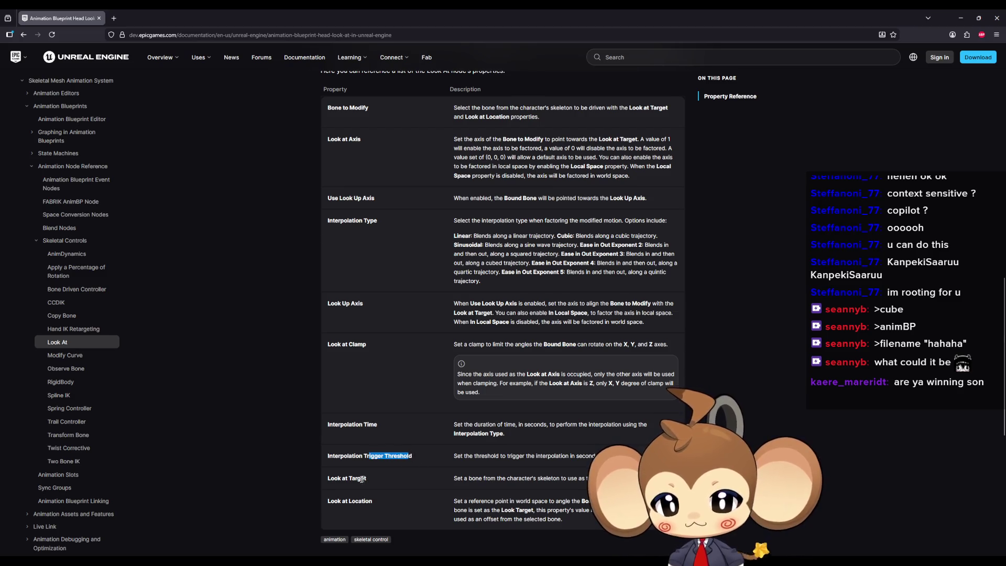
{"action": "left_click_drag", "start_coordinate": [352, 479], "coordinate": [338, 478]}
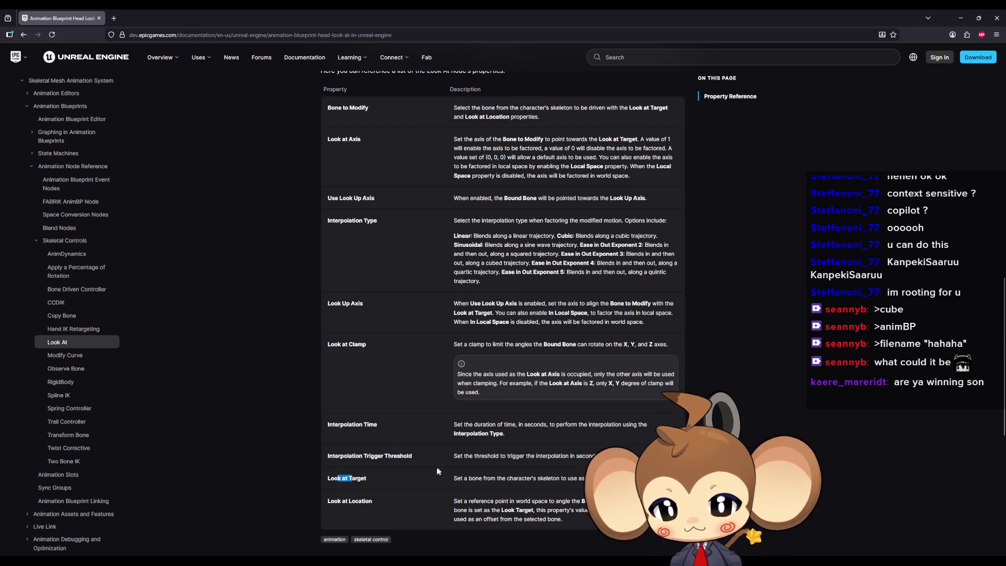
{"action": "left_click_drag", "start_coordinate": [520, 501], "coordinate": [465, 501]}
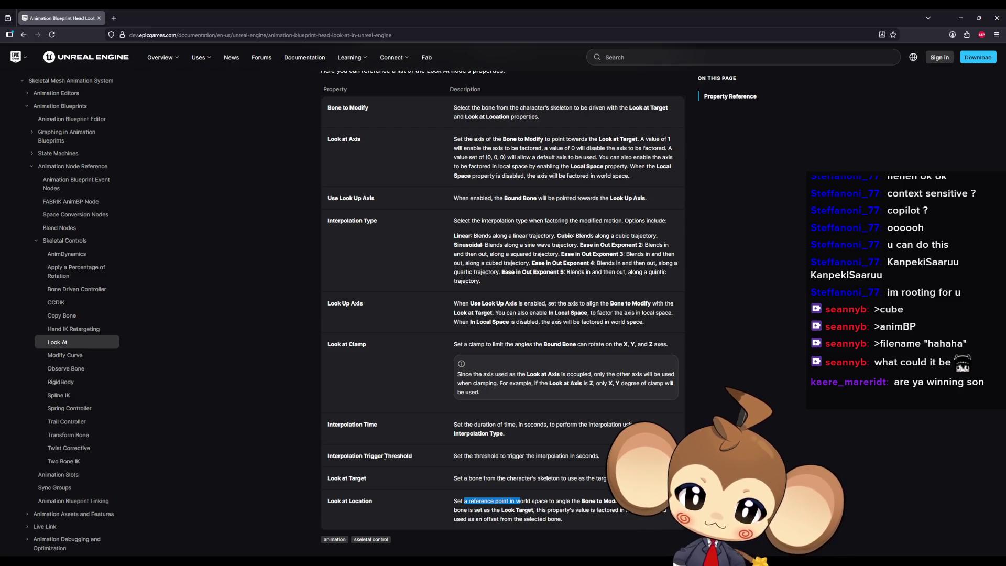
{"action": "left_click", "coordinate": [961, 18]}
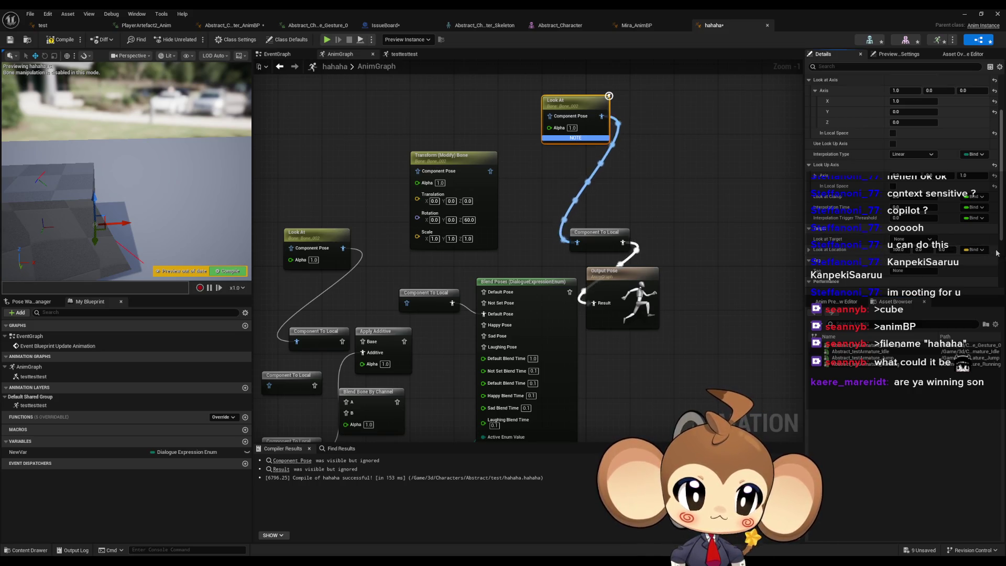
Reset Look at Location to its default 100, 0, 0 and confirm Interpolation Type stays Linear
{"action": "left_click", "coordinate": [994, 250]}
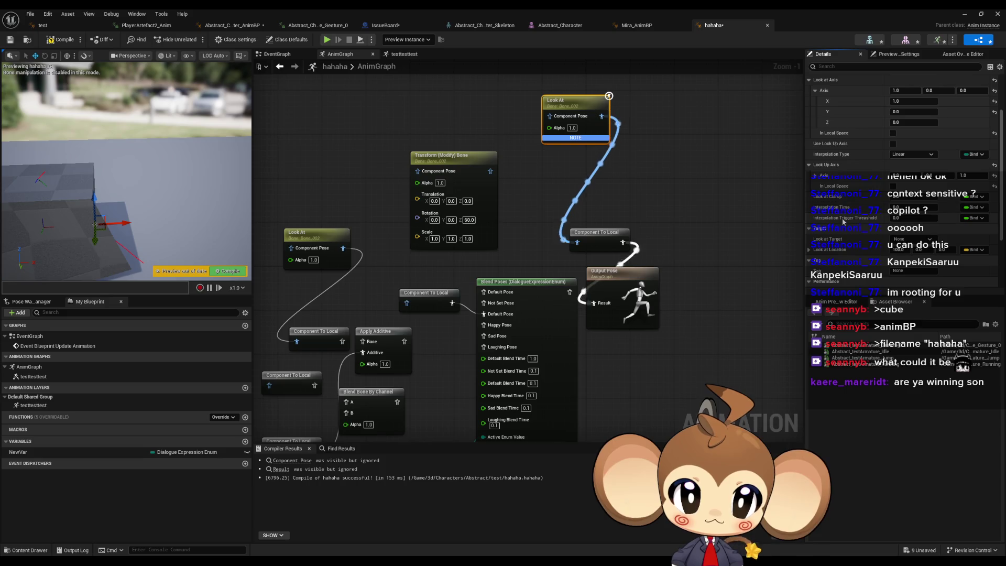
{"action": "scroll", "coordinate": [842, 218], "scroll_direction": "up", "scroll_amount": 1}
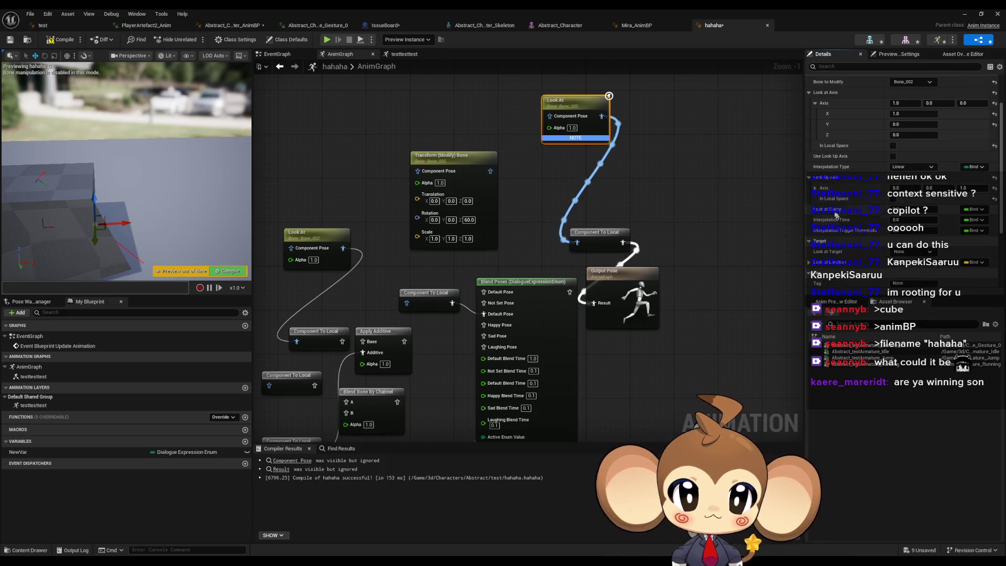
{"action": "scroll", "coordinate": [891, 181], "scroll_direction": "up", "scroll_amount": 1}
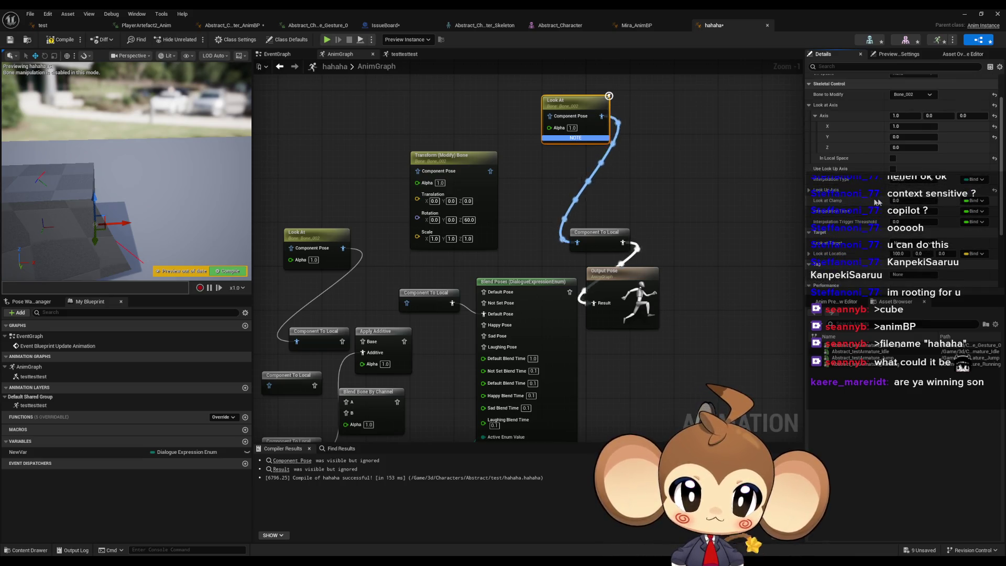
{"action": "left_click", "coordinate": [905, 179]}
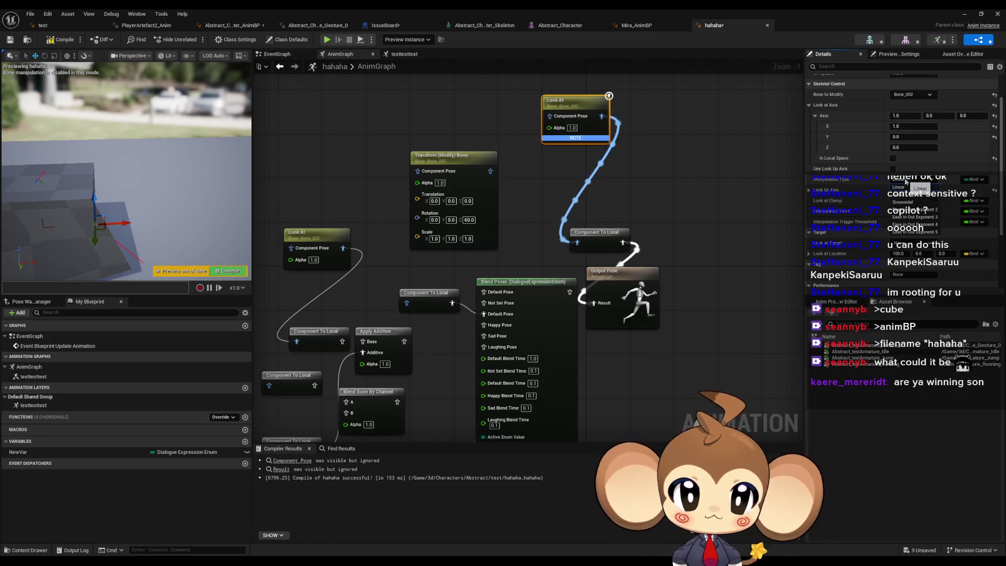
{"action": "left_click", "coordinate": [902, 187]}
{"action": "scroll", "coordinate": [838, 199], "scroll_direction": "up", "scroll_amount": 2}
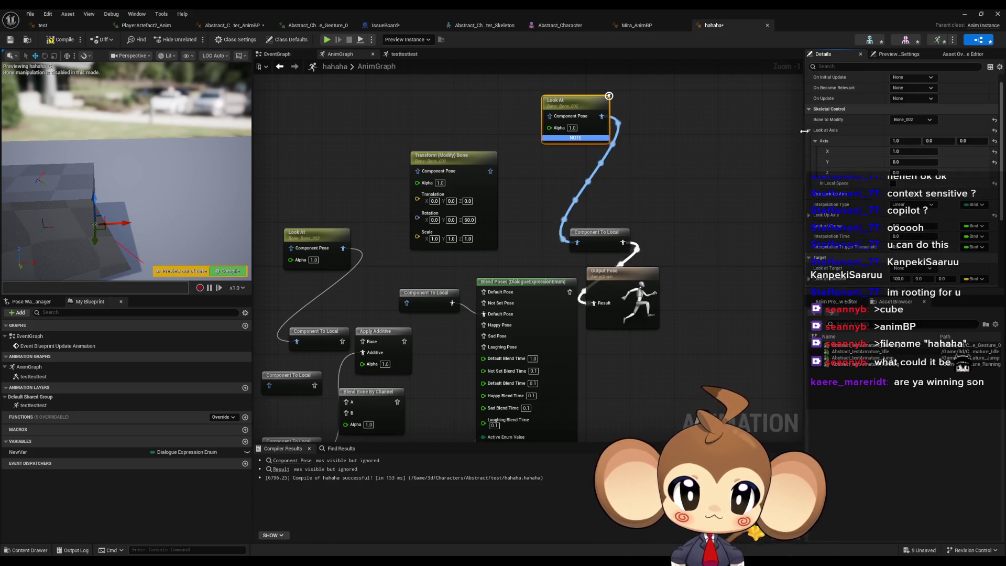
Collapse Look at Axis, expand Look at Location's X, Y, Z, and drag the target to X ≈ 259.3
{"action": "left_click", "coordinate": [901, 129]}
{"action": "scroll", "coordinate": [864, 146], "scroll_direction": "down", "scroll_amount": 2}
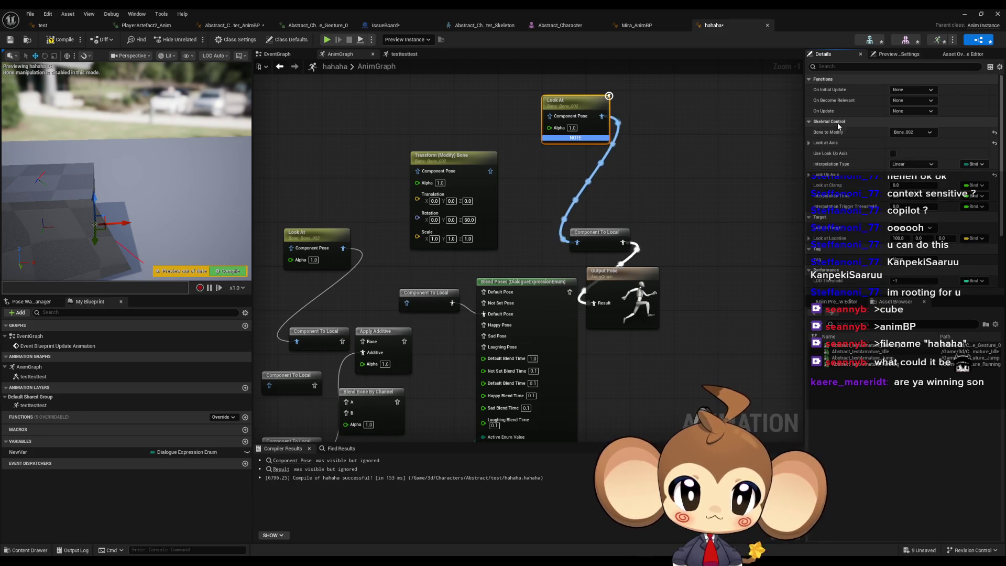
{"action": "scroll", "coordinate": [857, 186], "scroll_direction": "down", "scroll_amount": 2}
{"action": "scroll", "coordinate": [857, 186], "scroll_direction": "down", "scroll_amount": 1}
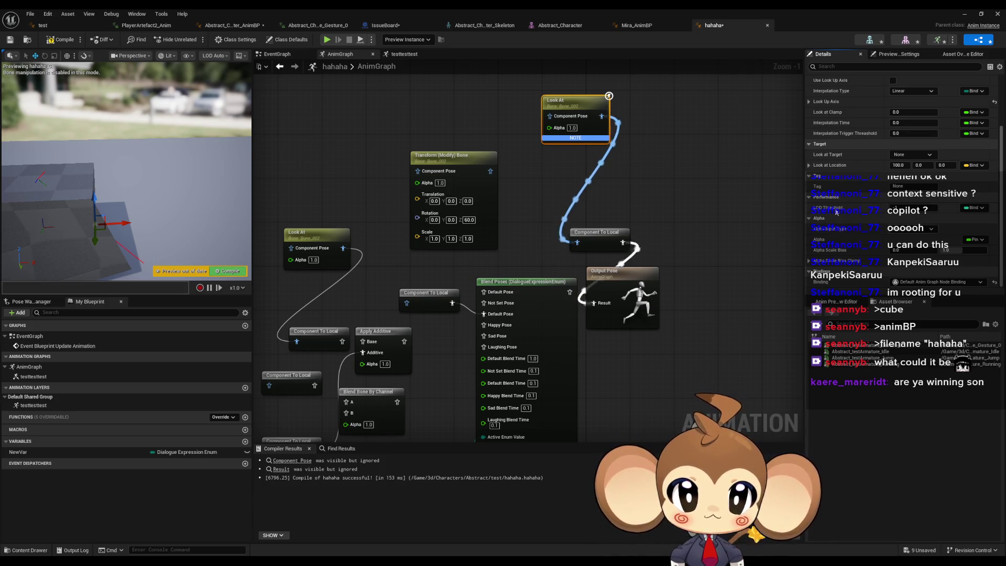
{"action": "mouse_move", "coordinate": [836, 212]}
{"action": "scroll", "coordinate": [837, 213], "scroll_direction": "up", "scroll_amount": 2}
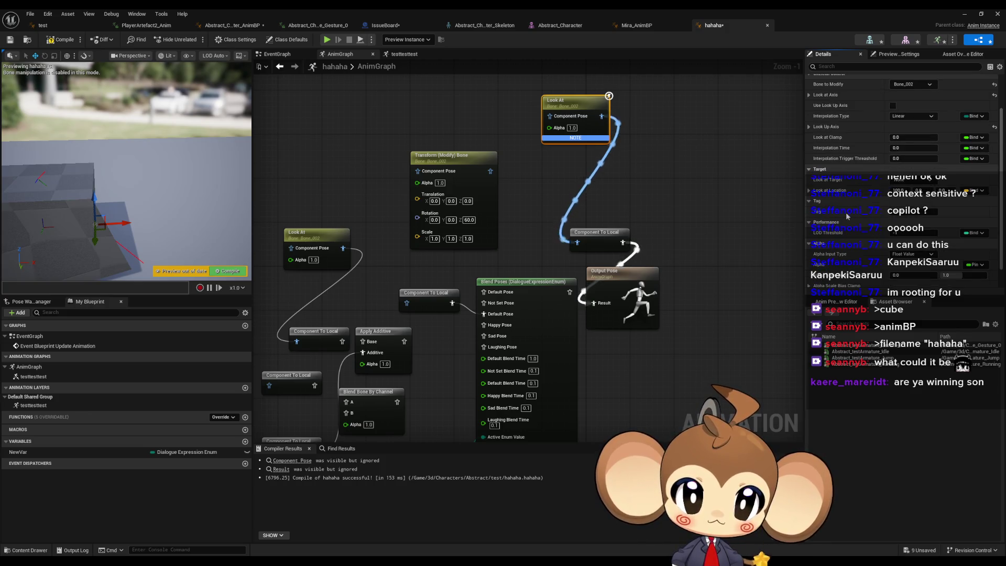
{"action": "left_click", "coordinate": [809, 190]}
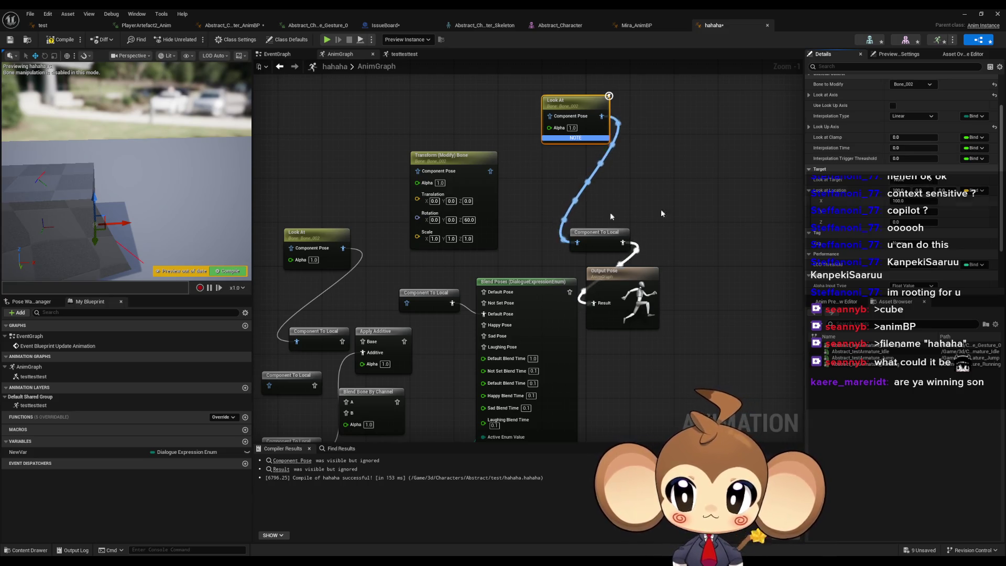
{"action": "left_click_drag", "start_coordinate": [126, 229], "coordinate": [226, 220]}
Orbit the preview to inspect the cube turned toward X ≈ 259.3, then switch to the browser
{"action": "left_click_drag", "start_coordinate": [126, 173], "coordinate": [88, 159]}
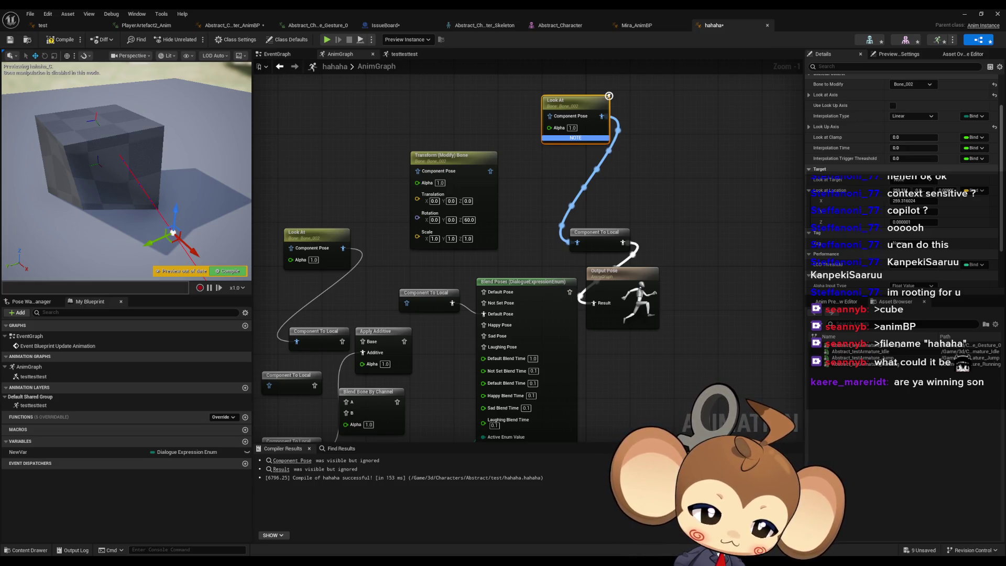
{"action": "key", "text": "alt+Tab"}
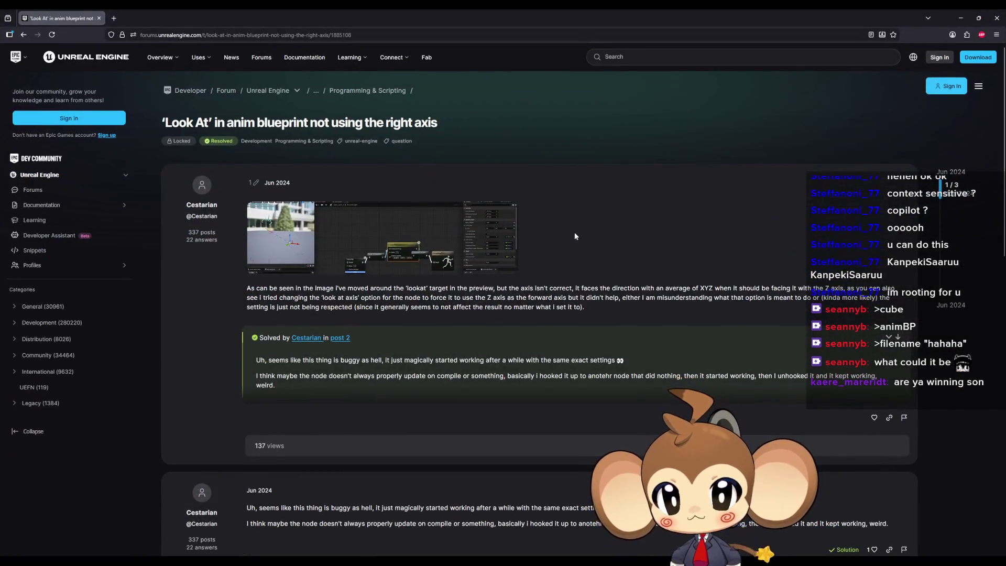
Read the forum reply explaining the Look At node started working after a while, then minimize the browser
{"action": "scroll", "coordinate": [575, 236], "scroll_direction": "down", "scroll_amount": 5}
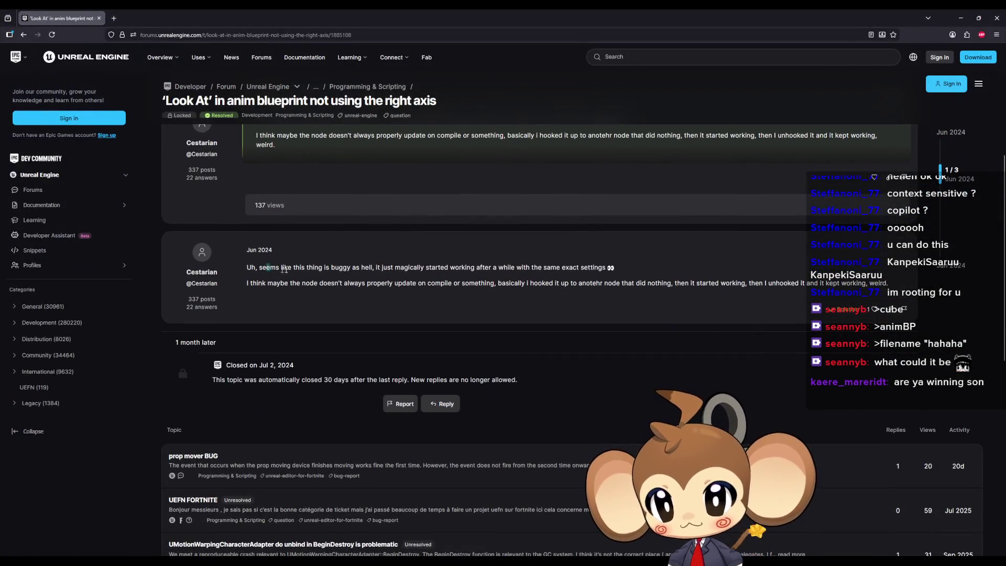
{"action": "left_click_drag", "start_coordinate": [267, 268], "coordinate": [392, 267]}
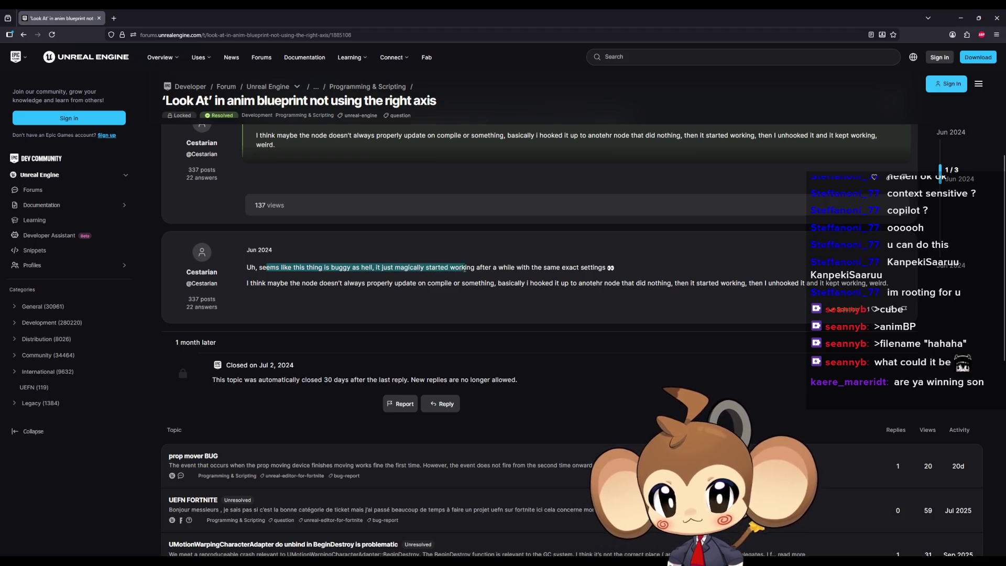
{"action": "left_click_drag", "start_coordinate": [480, 269], "coordinate": [513, 267]}
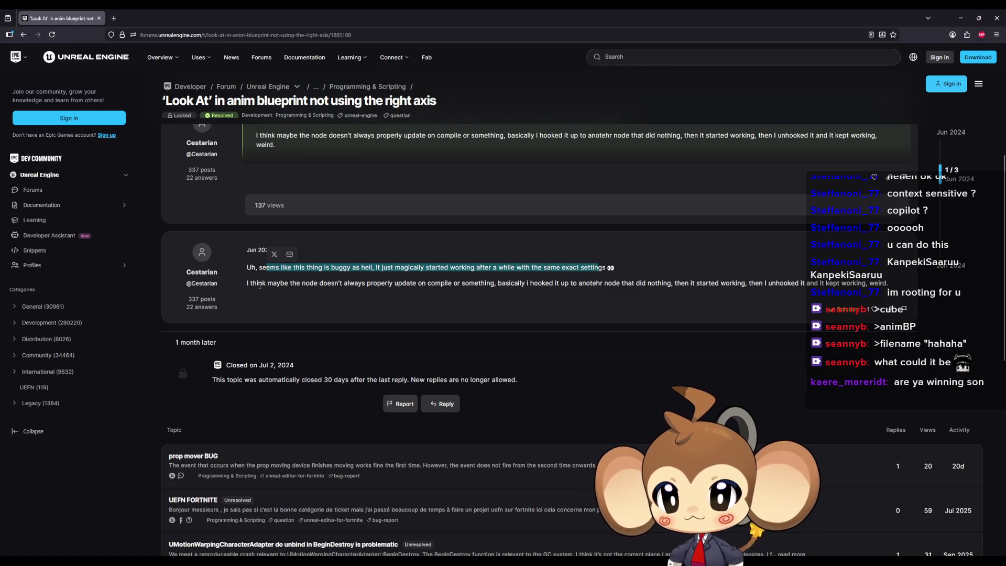
{"action": "left_click_drag", "start_coordinate": [261, 284], "coordinate": [317, 282]}
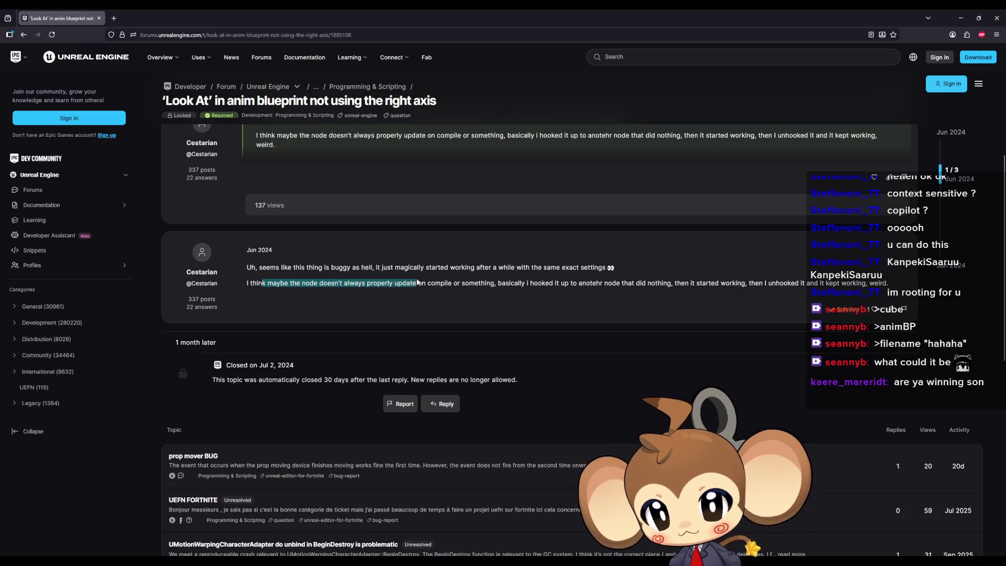
{"action": "mouse_move", "coordinate": [477, 279]}
{"action": "left_mouse_down"}
{"action": "mouse_move", "coordinate": [498, 268]}
{"action": "mouse_move", "coordinate": [522, 284]}
{"action": "left_mouse_up"}
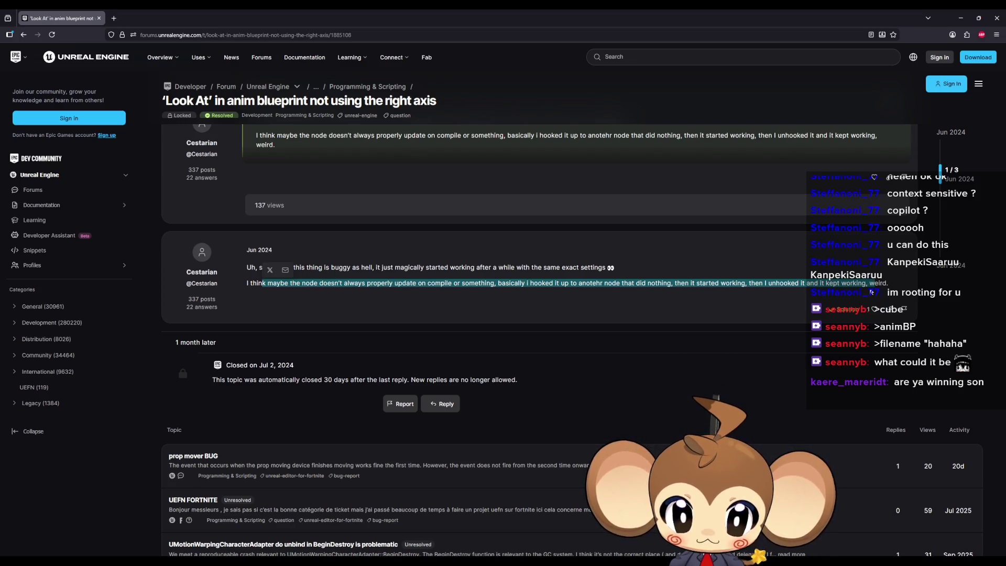
{"action": "left_click", "coordinate": [957, 18]}
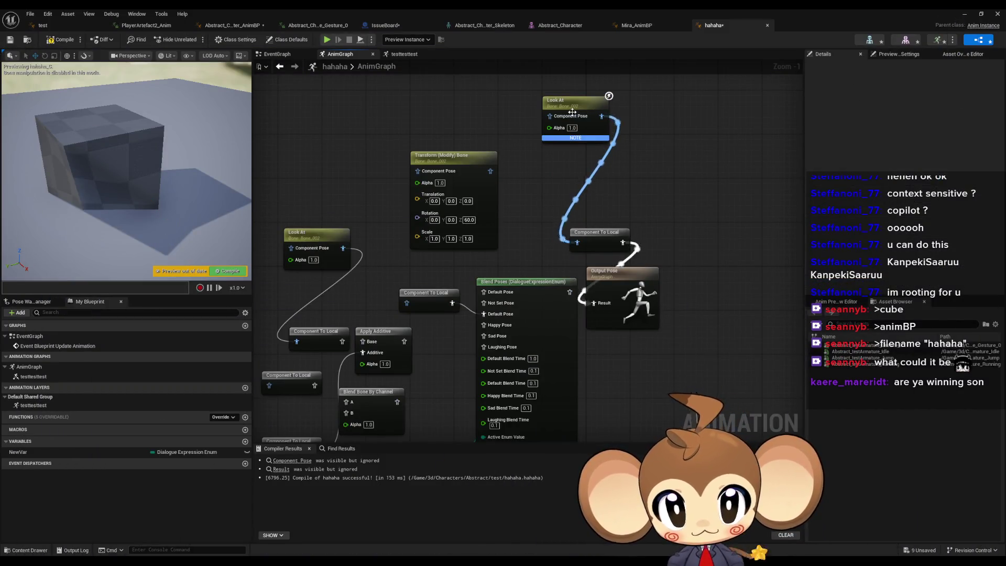
Move the Look At node lower and expand its Look at Axis (1.0, 0.0, 0.0) in Details
{"action": "left_click_drag", "start_coordinate": [572, 112], "coordinate": [579, 148]}
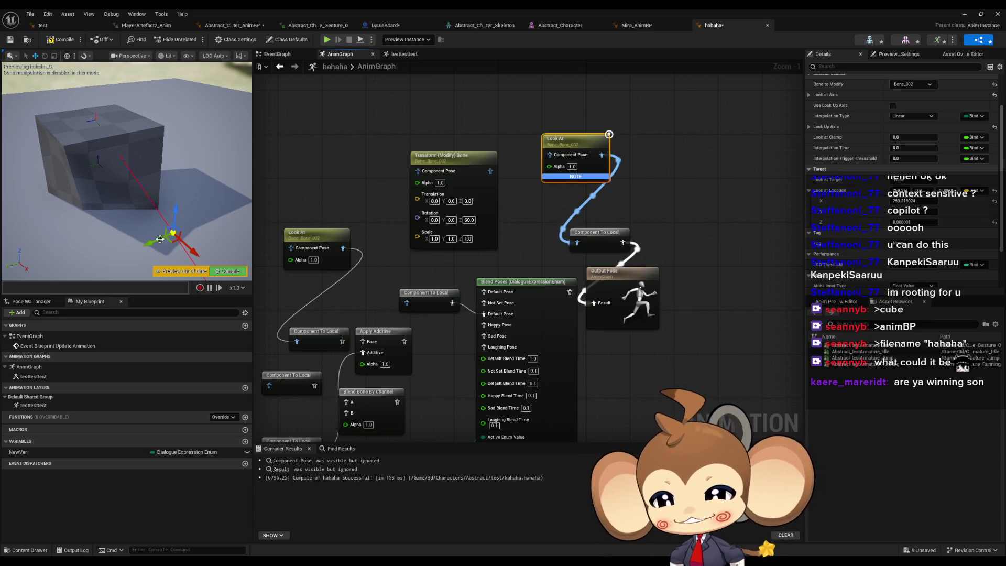
{"action": "left_click_drag", "start_coordinate": [160, 239], "coordinate": [213, 217]}
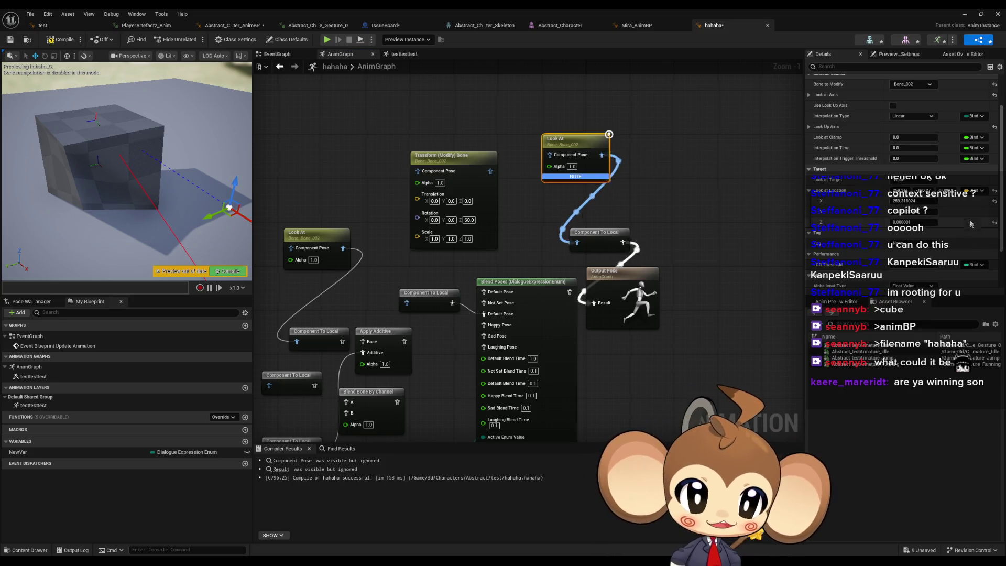
{"action": "scroll", "coordinate": [943, 188], "scroll_direction": "up", "scroll_amount": 2}
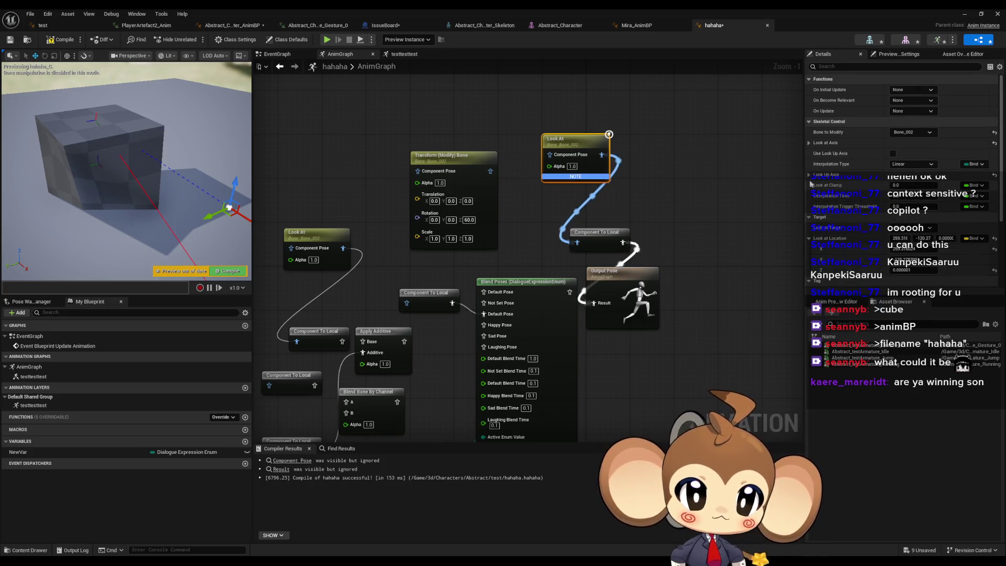
{"action": "left_click", "coordinate": [809, 174]}
{"action": "left_click", "coordinate": [808, 143]}
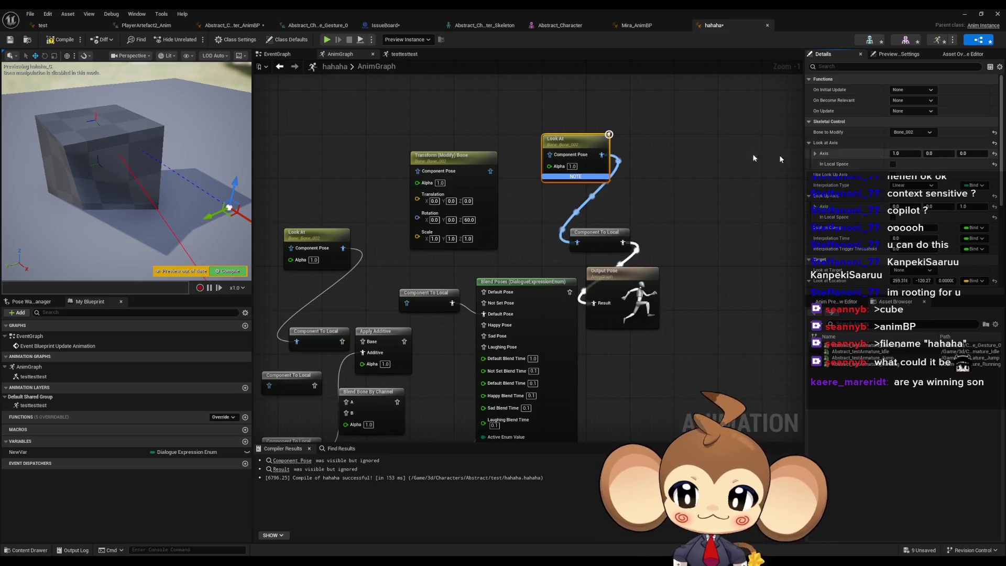
Compile the blueprint and drag the look-at target to roughly Y 2.74, Z 92.43
{"action": "left_click", "coordinate": [52, 40]}
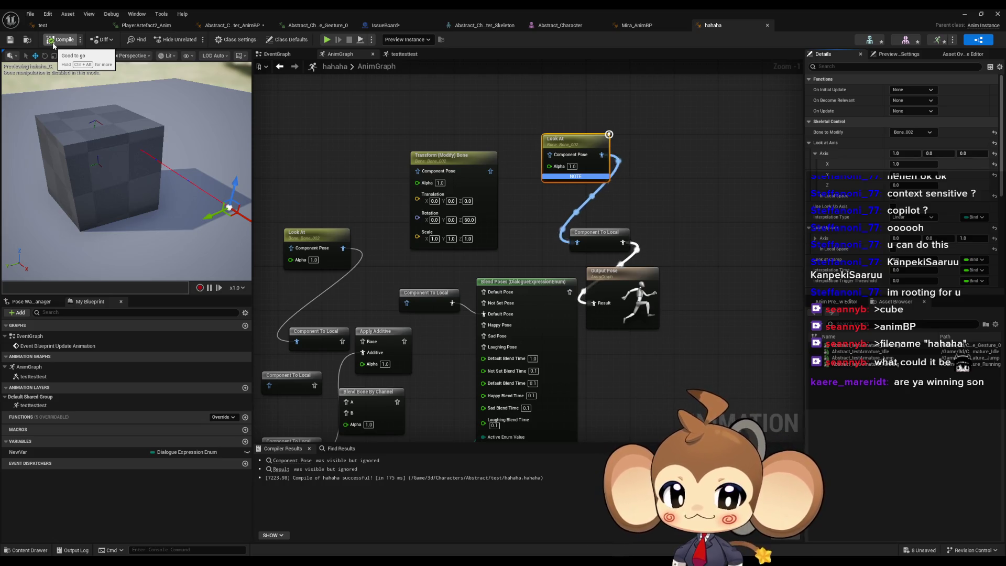
{"action": "scroll", "coordinate": [889, 215], "scroll_direction": "down", "scroll_amount": 3}
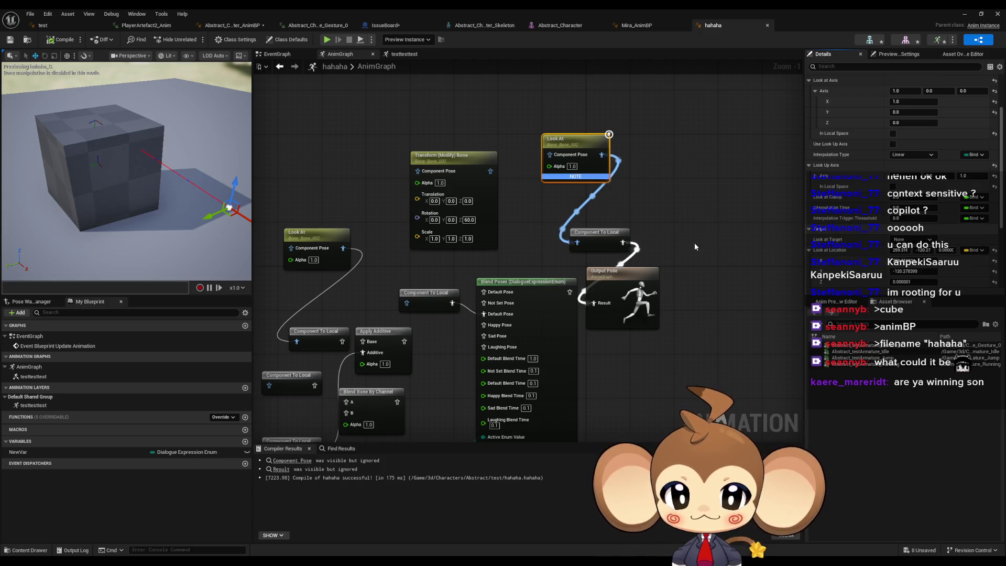
{"action": "mouse_move", "coordinate": [228, 220]}
{"action": "left_mouse_down"}
{"action": "mouse_move", "coordinate": [96, 226]}
{"action": "mouse_move", "coordinate": [247, 202]}
{"action": "mouse_move", "coordinate": [84, 212]}
{"action": "mouse_move", "coordinate": [204, 207]}
{"action": "mouse_move", "coordinate": [101, 191]}
{"action": "mouse_move", "coordinate": [162, 209]}
{"action": "mouse_move", "coordinate": [32, 210]}
{"action": "mouse_move", "coordinate": [212, 198]}
{"action": "mouse_move", "coordinate": [90, 213]}
{"action": "mouse_move", "coordinate": [112, 209]}
{"action": "mouse_move", "coordinate": [114, 154]}
{"action": "mouse_move", "coordinate": [122, 147]}
{"action": "mouse_move", "coordinate": [132, 158]}
{"action": "mouse_move", "coordinate": [124, 143]}
{"action": "mouse_move", "coordinate": [187, 153]}
{"action": "left_mouse_up"}
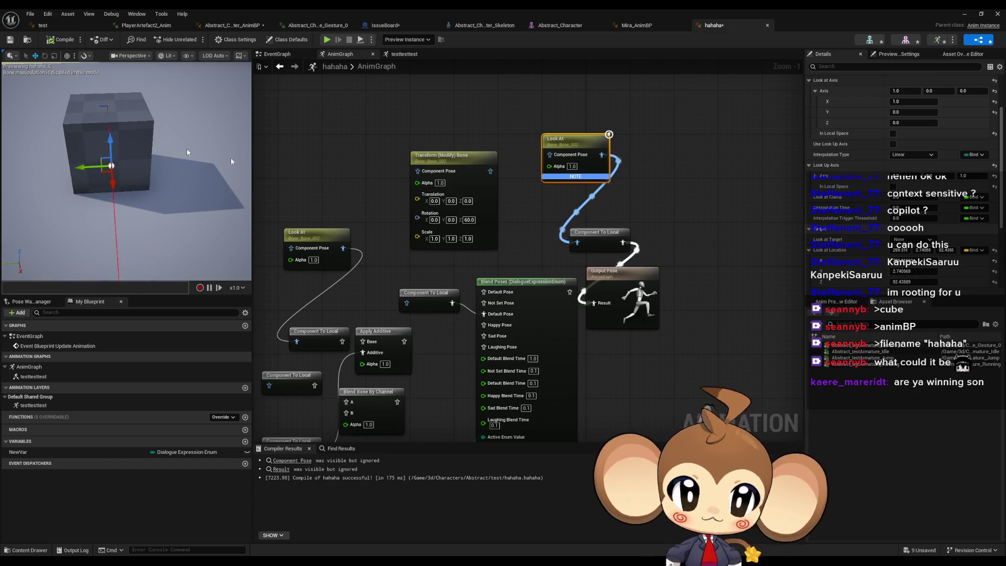
Reset the Look at Location to default and set its Z to 100
{"action": "left_click", "coordinate": [994, 250]}
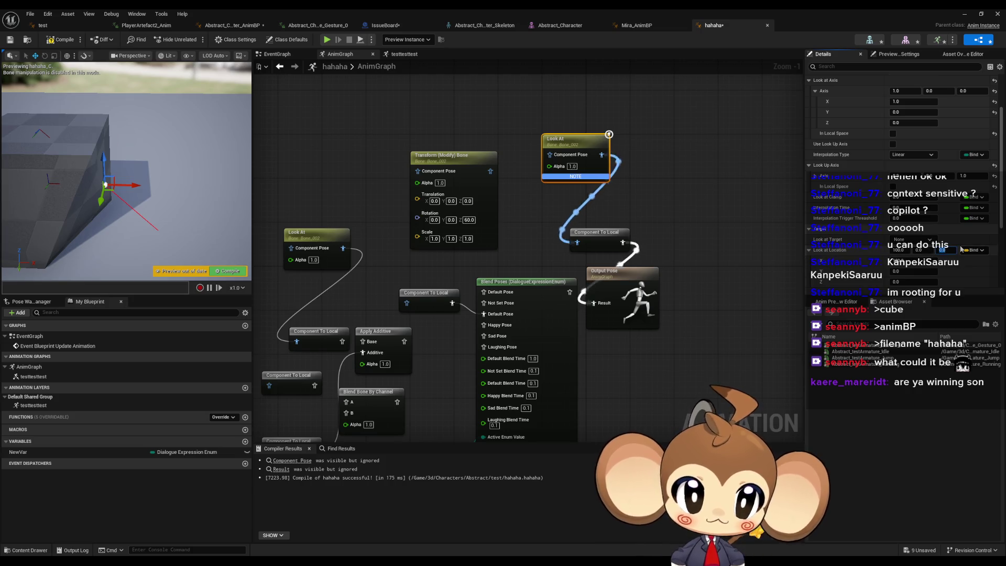
{"action": "type", "text": "100"}
{"action": "key", "text": "Return"}
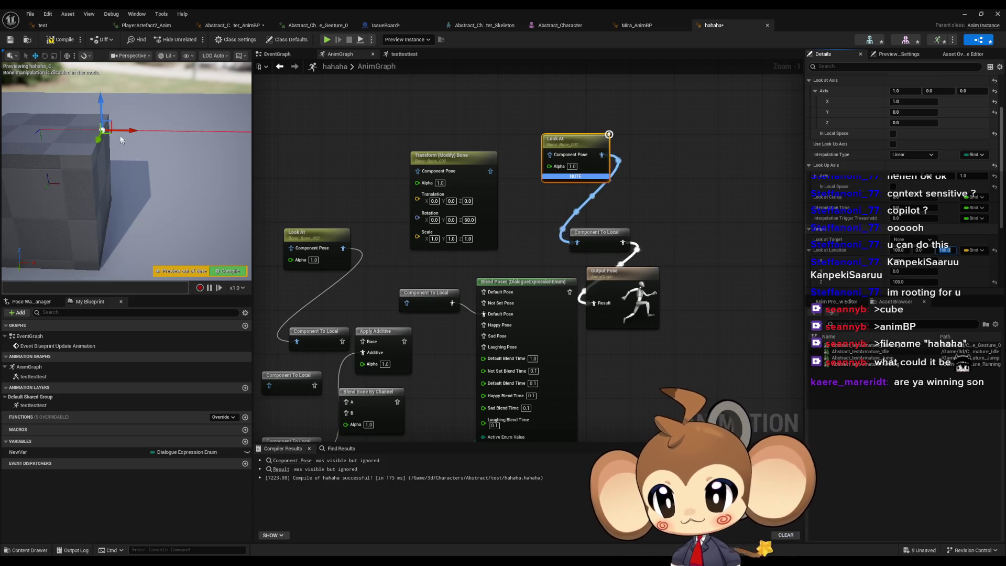
Drag the look-at target along X, Y and Z to roughly 273.3, 116.9, 142.6
{"action": "mouse_move", "coordinate": [120, 139]}
{"action": "left_mouse_down"}
{"action": "mouse_move", "coordinate": [152, 137]}
{"action": "mouse_move", "coordinate": [175, 159]}
{"action": "mouse_move", "coordinate": [139, 166]}
{"action": "mouse_move", "coordinate": [147, 202]}
{"action": "mouse_move", "coordinate": [162, 142]}
{"action": "mouse_move", "coordinate": [137, 217]}
{"action": "mouse_move", "coordinate": [157, 157]}
{"action": "mouse_move", "coordinate": [162, 48]}
{"action": "left_mouse_up"}
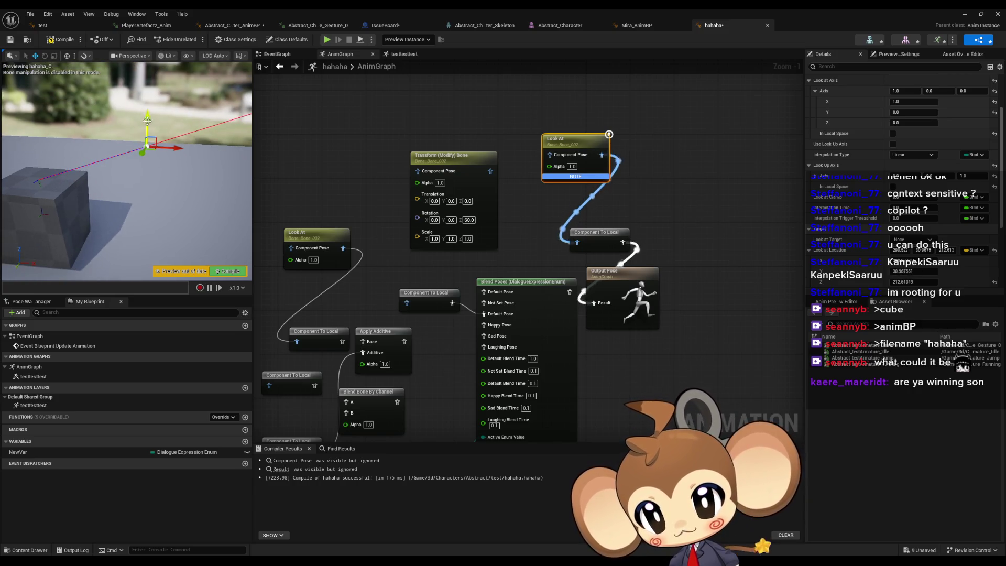
{"action": "mouse_move", "coordinate": [142, 113]}
{"action": "left_mouse_down"}
{"action": "mouse_move", "coordinate": [142, 183]}
{"action": "mouse_move", "coordinate": [140, 107]}
{"action": "mouse_move", "coordinate": [151, 155]}
{"action": "left_mouse_up"}
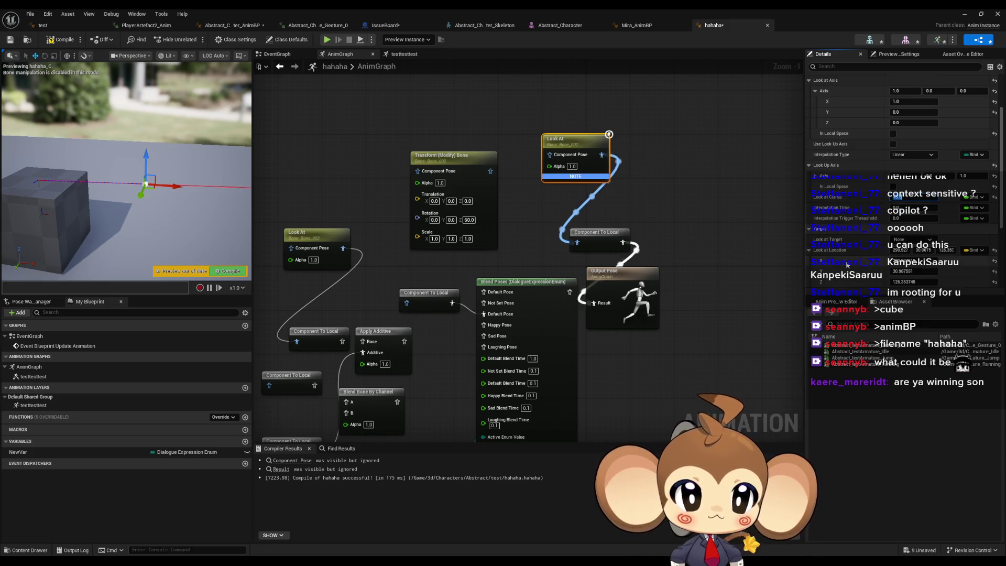
{"action": "left_click_drag", "start_coordinate": [915, 272], "coordinate": [969, 272]}
{"action": "mouse_move", "coordinate": [173, 177]}
{"action": "left_mouse_down"}
{"action": "mouse_move", "coordinate": [101, 179]}
{"action": "mouse_move", "coordinate": [184, 168]}
{"action": "mouse_move", "coordinate": [158, 152]}
{"action": "mouse_move", "coordinate": [160, 99]}
{"action": "mouse_move", "coordinate": [154, 209]}
{"action": "mouse_move", "coordinate": [155, 105]}
{"action": "left_mouse_up"}
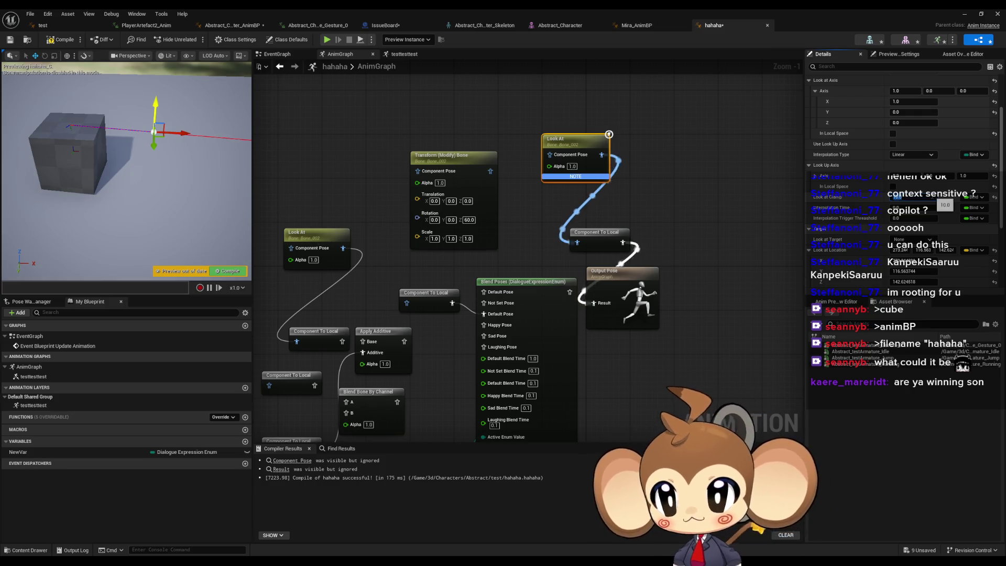
Recompile and move the look-at target through several Y positions, committing Z at 100
{"action": "left_click", "coordinate": [64, 40]}
{"action": "mouse_move", "coordinate": [157, 107]}
{"action": "left_mouse_down"}
{"action": "mouse_move", "coordinate": [144, 218]}
{"action": "mouse_move", "coordinate": [152, 105]}
{"action": "mouse_move", "coordinate": [155, 210]}
{"action": "left_mouse_up"}
{"action": "mouse_move", "coordinate": [117, 239]}
{"action": "left_mouse_down"}
{"action": "mouse_move", "coordinate": [123, 129]}
{"action": "mouse_move", "coordinate": [129, 209]}
{"action": "mouse_move", "coordinate": [131, 173]}
{"action": "mouse_move", "coordinate": [153, 244]}
{"action": "mouse_move", "coordinate": [137, 170]}
{"action": "left_mouse_up"}
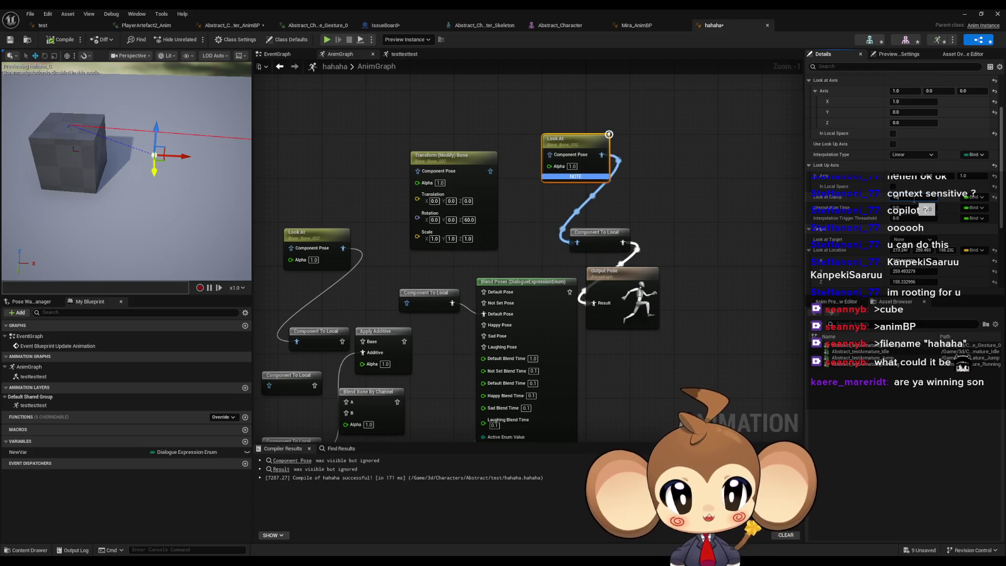
{"action": "left_click", "coordinate": [905, 199]}
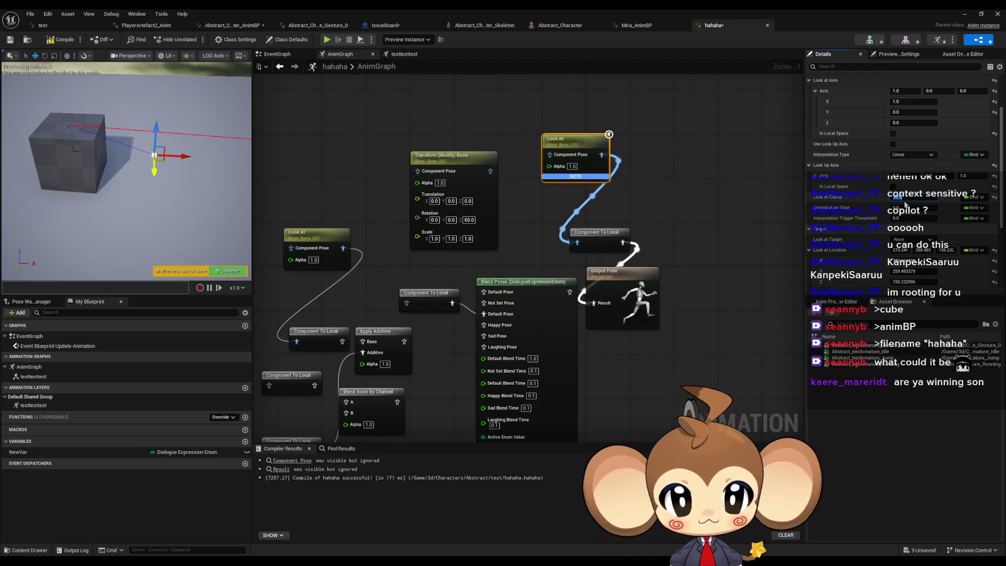
{"action": "left_click", "coordinate": [63, 40]}
{"action": "mouse_move", "coordinate": [154, 170]}
{"action": "left_mouse_down"}
{"action": "mouse_move", "coordinate": [157, 223]}
{"action": "mouse_move", "coordinate": [133, 203]}
{"action": "mouse_move", "coordinate": [140, 172]}
{"action": "left_mouse_up"}
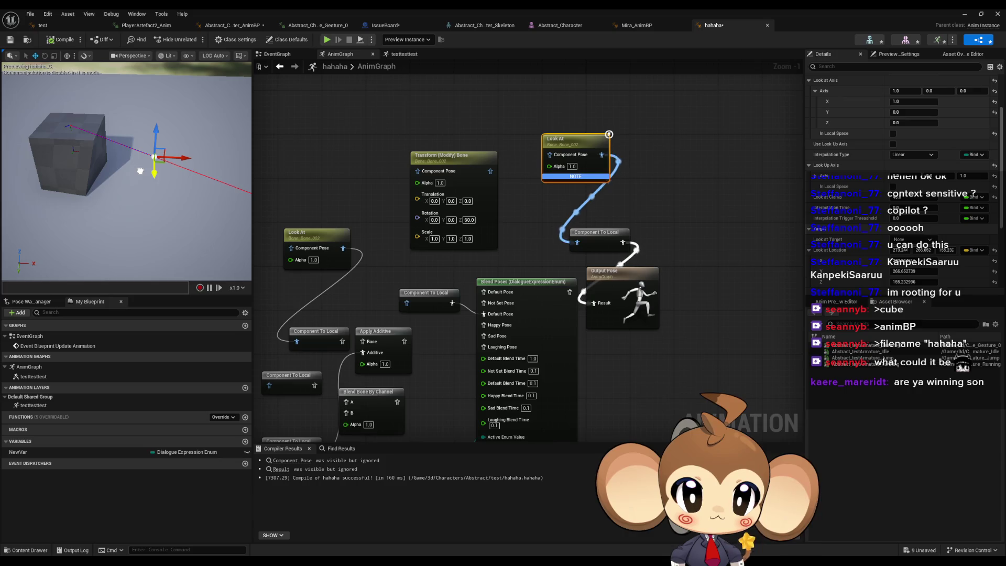
{"action": "mouse_move", "coordinate": [140, 172]}
{"action": "left_mouse_down"}
{"action": "mouse_move", "coordinate": [138, 239]}
{"action": "mouse_move", "coordinate": [116, 225]}
{"action": "mouse_move", "coordinate": [131, 173]}
{"action": "mouse_move", "coordinate": [146, 173]}
{"action": "mouse_move", "coordinate": [162, 208]}
{"action": "left_mouse_up"}
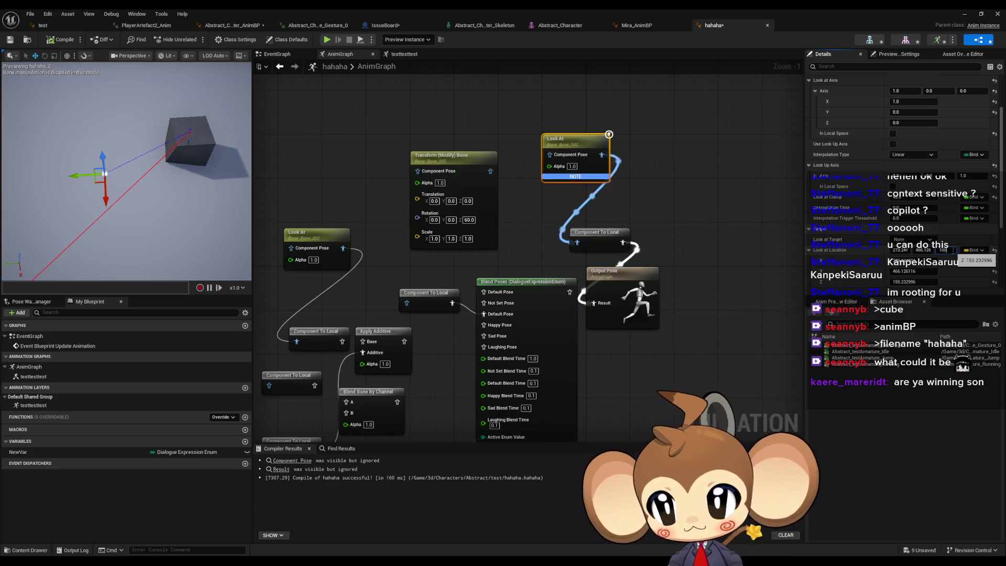
{"action": "type", "text": "100"}
{"action": "key", "text": "Return"}
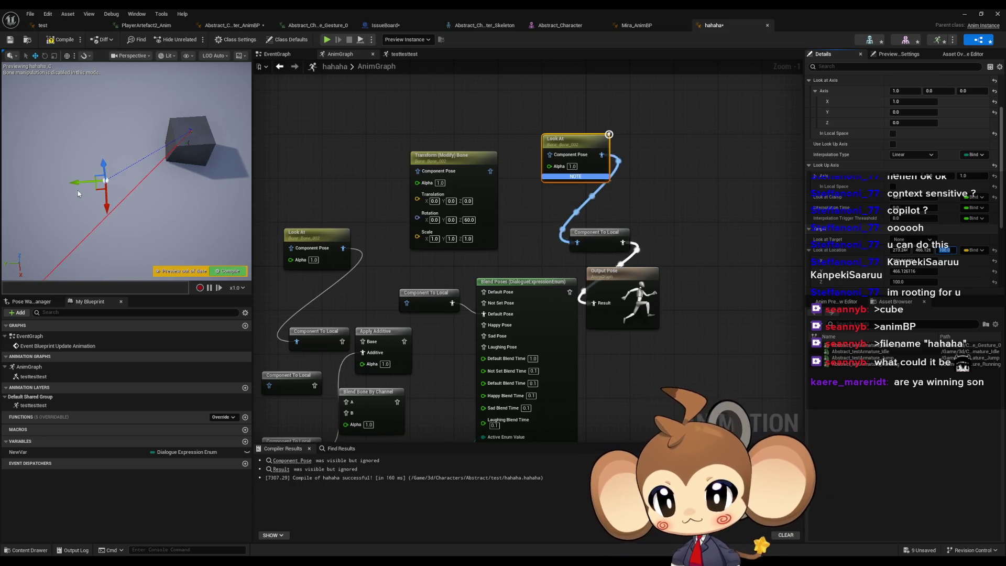
{"action": "mouse_move", "coordinate": [76, 182]}
{"action": "left_mouse_down"}
{"action": "mouse_move", "coordinate": [32, 184]}
{"action": "mouse_move", "coordinate": [189, 180]}
{"action": "mouse_move", "coordinate": [42, 188]}
{"action": "mouse_move", "coordinate": [58, 166]}
{"action": "mouse_move", "coordinate": [166, 181]}
{"action": "mouse_move", "coordinate": [67, 179]}
{"action": "mouse_move", "coordinate": [164, 181]}
{"action": "mouse_move", "coordinate": [100, 184]}
{"action": "left_mouse_up"}
Set the Look at Location X and Y values to 150 each
{"action": "left_click", "coordinate": [899, 250]}
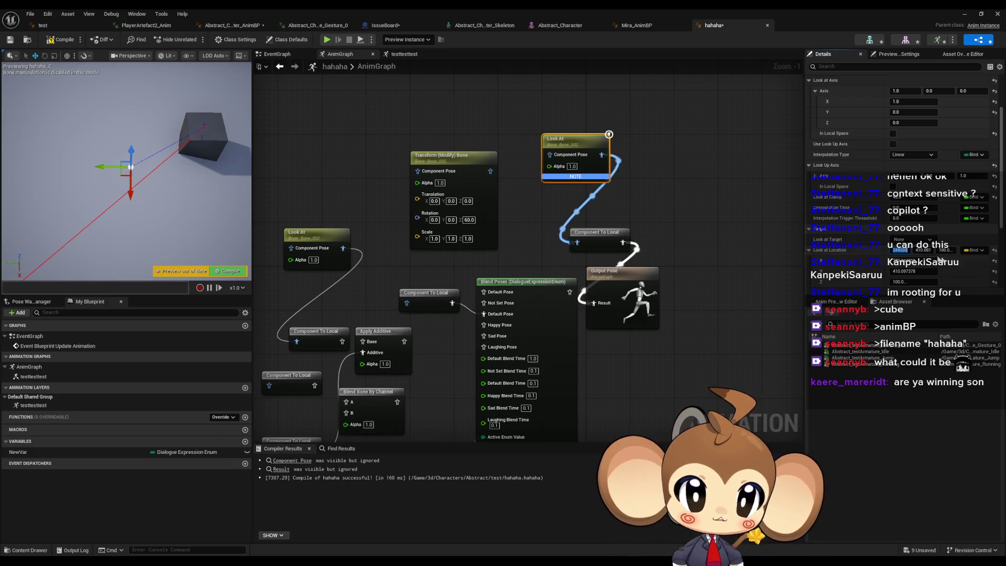
{"action": "type", "text": "1"}
{"action": "key", "text": "Tab"}
{"action": "type", "text": "100"}
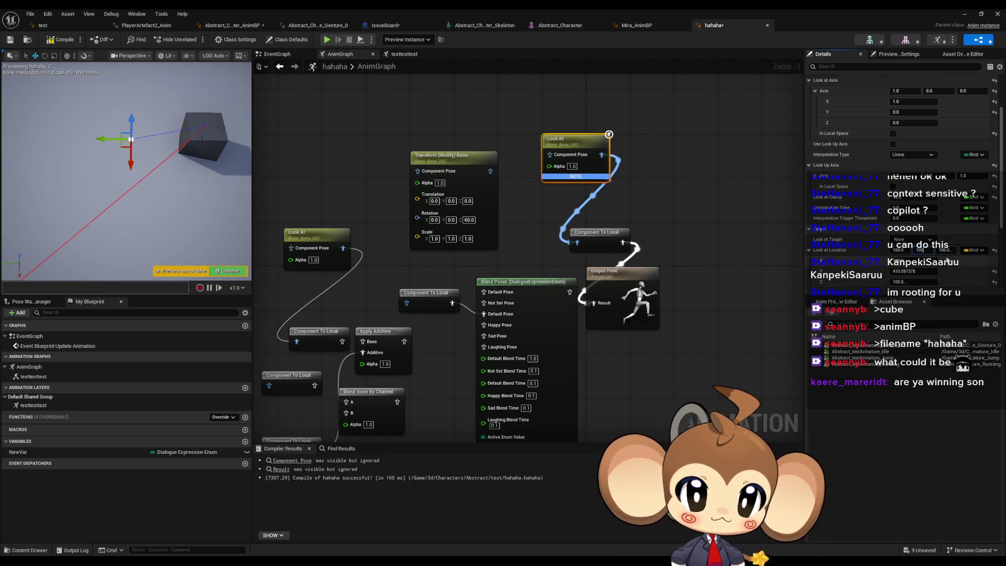
{"action": "key", "text": "Return"}
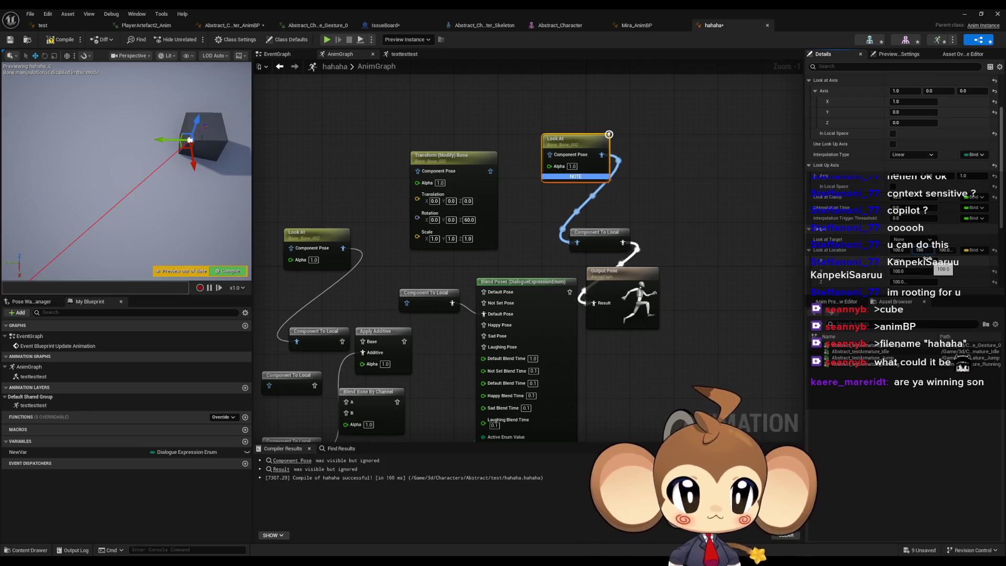
{"action": "type", "text": "150"}
{"action": "key", "text": "shift+Tab"}
{"action": "type", "text": "150"}
{"action": "key", "text": "Return"}
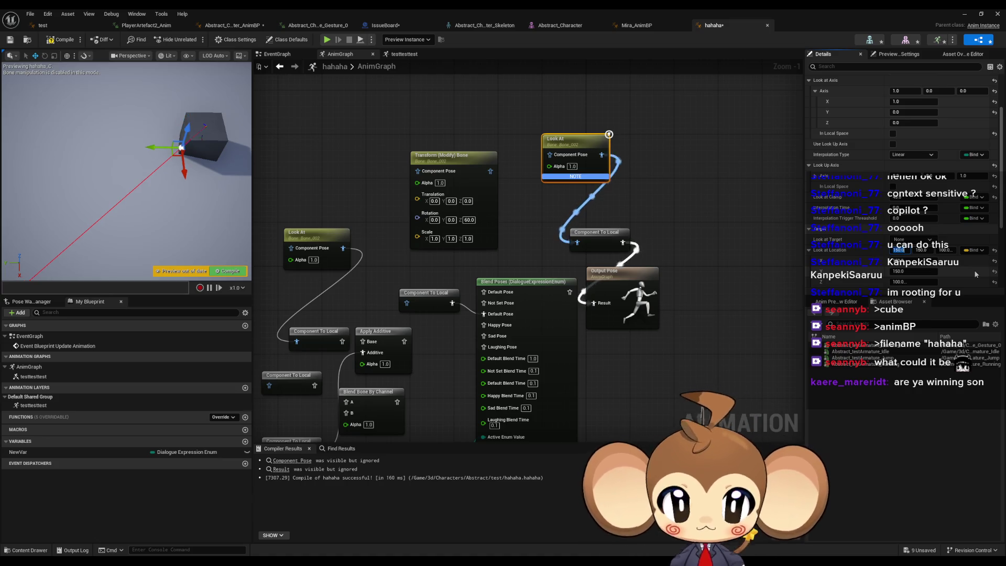
Orbit closer to the cube and swing the target around, ending near Y 280.6, Z 100
{"action": "left_click_drag", "start_coordinate": [220, 199], "coordinate": [191, 144]}
{"action": "mouse_move", "coordinate": [111, 156]}
{"action": "left_mouse_down"}
{"action": "mouse_move", "coordinate": [34, 157]}
{"action": "mouse_move", "coordinate": [2, 149]}
{"action": "mouse_move", "coordinate": [26, 144]}
{"action": "mouse_move", "coordinate": [2, 144]}
{"action": "mouse_move", "coordinate": [16, 141]}
{"action": "mouse_move", "coordinate": [21, 167]}
{"action": "mouse_move", "coordinate": [74, 162]}
{"action": "mouse_move", "coordinate": [74, 86]}
{"action": "mouse_move", "coordinate": [51, 67]}
{"action": "mouse_move", "coordinate": [78, 68]}
{"action": "mouse_move", "coordinate": [75, 96]}
{"action": "mouse_move", "coordinate": [109, 142]}
{"action": "mouse_move", "coordinate": [107, 157]}
{"action": "mouse_move", "coordinate": [110, 70]}
{"action": "mouse_move", "coordinate": [107, 103]}
{"action": "mouse_move", "coordinate": [102, 79]}
{"action": "mouse_move", "coordinate": [161, 76]}
{"action": "mouse_move", "coordinate": [99, 76]}
{"action": "mouse_move", "coordinate": [200, 76]}
{"action": "mouse_move", "coordinate": [12, 93]}
{"action": "mouse_move", "coordinate": [40, 93]}
{"action": "mouse_move", "coordinate": [30, 194]}
{"action": "mouse_move", "coordinate": [12, 220]}
{"action": "mouse_move", "coordinate": [32, 198]}
{"action": "mouse_move", "coordinate": [61, 201]}
{"action": "mouse_move", "coordinate": [52, 231]}
{"action": "mouse_move", "coordinate": [65, 258]}
{"action": "mouse_move", "coordinate": [79, 239]}
{"action": "mouse_move", "coordinate": [199, 238]}
{"action": "mouse_move", "coordinate": [113, 234]}
{"action": "mouse_move", "coordinate": [125, 233]}
{"action": "left_mouse_up"}
{"action": "mouse_move", "coordinate": [177, 239]}
{"action": "left_mouse_down"}
{"action": "mouse_move", "coordinate": [43, 230]}
{"action": "mouse_move", "coordinate": [191, 241]}
{"action": "mouse_move", "coordinate": [50, 234]}
{"action": "mouse_move", "coordinate": [179, 242]}
{"action": "mouse_move", "coordinate": [82, 242]}
{"action": "mouse_move", "coordinate": [194, 241]}
{"action": "mouse_move", "coordinate": [116, 238]}
{"action": "left_mouse_up"}
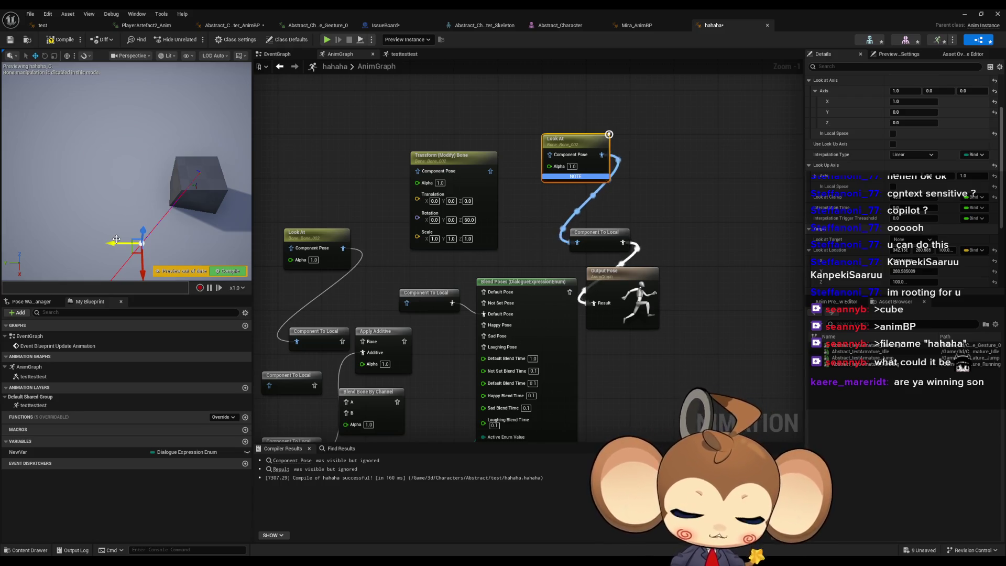
Compile the hahaha AnimBP and deselect the Look At node
{"action": "left_click", "coordinate": [69, 42]}
{"action": "mouse_move", "coordinate": [481, 228]}
{"action": "left_mouse_down"}
{"action": "mouse_move", "coordinate": [539, 200]}
{"action": "mouse_move", "coordinate": [507, 218]}
{"action": "left_mouse_up"}
{"action": "left_click", "coordinate": [579, 188]}
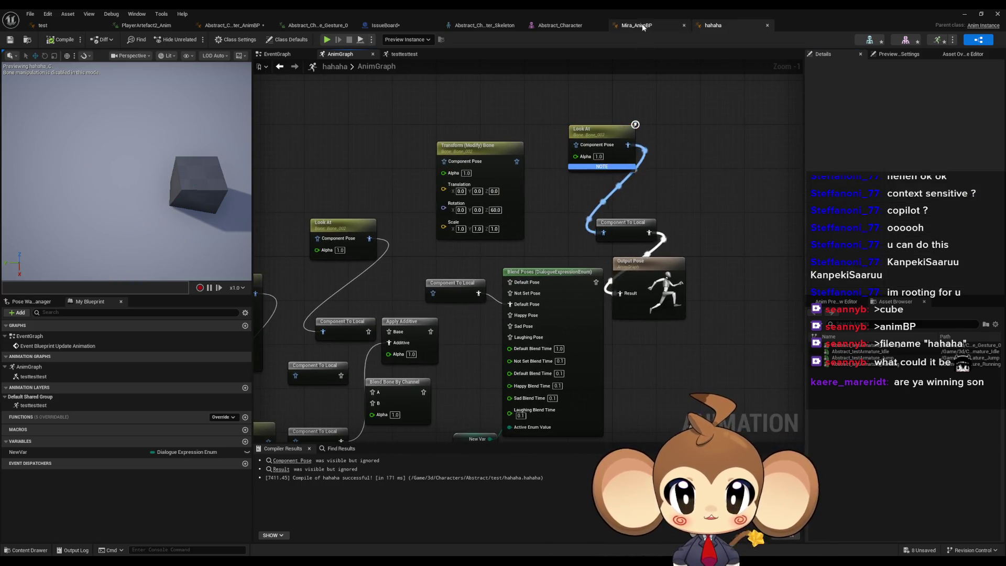
Switch to Abstract_Character_AnimBP and recentre its AnimGraph on the Anim state machine and Output Pose
{"action": "left_click", "coordinate": [642, 28]}
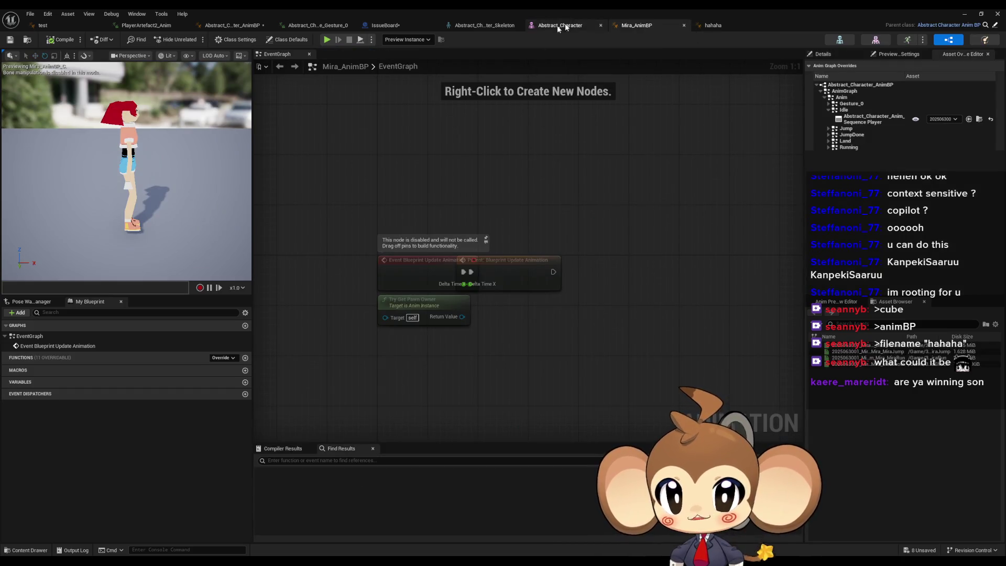
{"action": "left_click", "coordinate": [232, 25]}
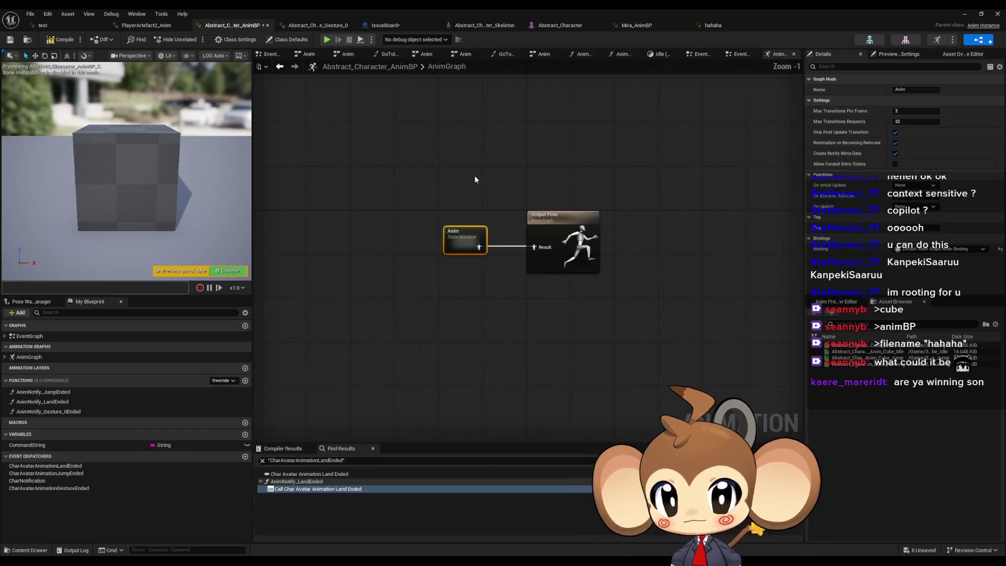
{"action": "left_click", "coordinate": [476, 180]}
{"action": "scroll", "coordinate": [470, 164], "scroll_direction": "down", "scroll_amount": 1}
{"action": "left_click_drag", "start_coordinate": [469, 164], "coordinate": [466, 214]}
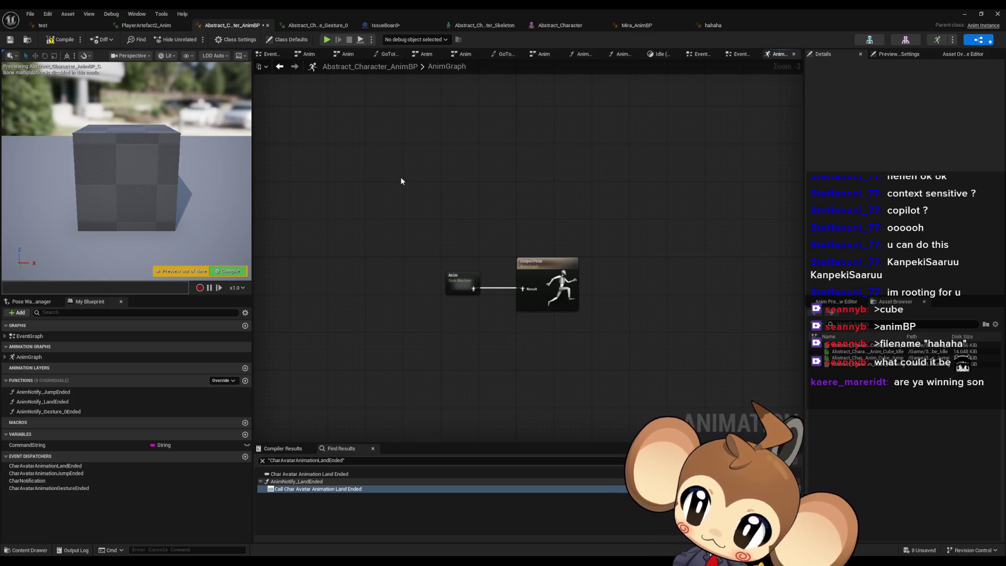
Glance at the test blueprint, then back at the Abstract_Character_AnimBP graph
{"action": "left_click", "coordinate": [92, 28]}
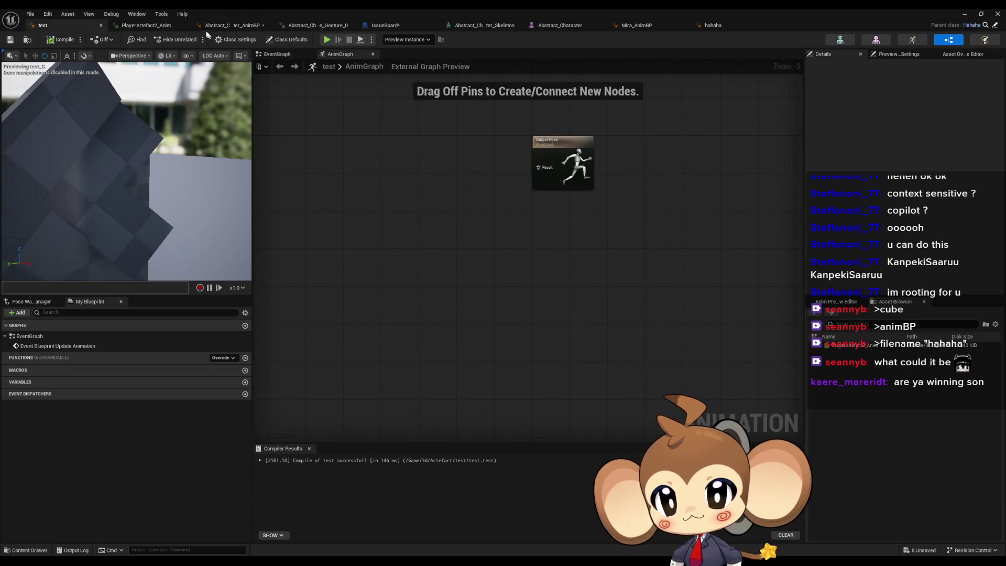
{"action": "left_click", "coordinate": [232, 25]}
{"action": "scroll", "coordinate": [428, 253], "scroll_direction": "down", "scroll_amount": 1}
{"action": "scroll", "coordinate": [428, 253], "scroll_direction": "up", "scroll_amount": 3}
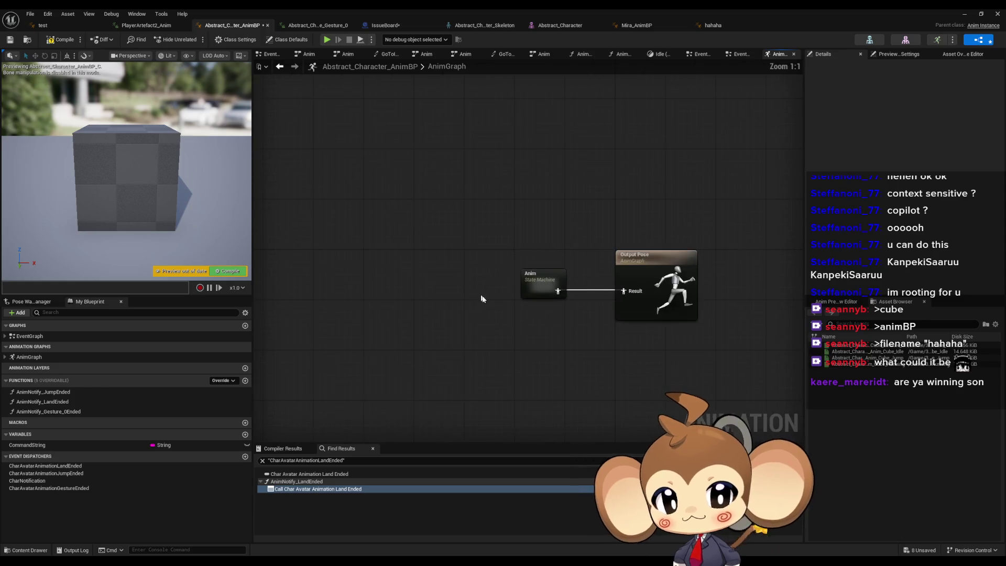
Return to hahaha and focus the view on the Blend Poses by DialogueExpressionEnum node
{"action": "left_click", "coordinate": [713, 25]}
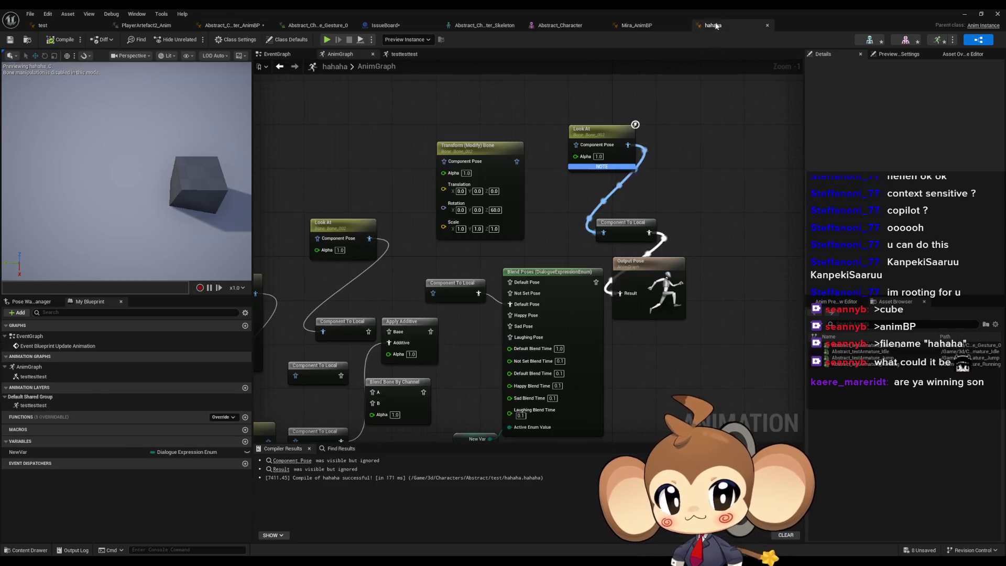
{"action": "scroll", "coordinate": [500, 327], "scroll_direction": "up", "scroll_amount": 1}
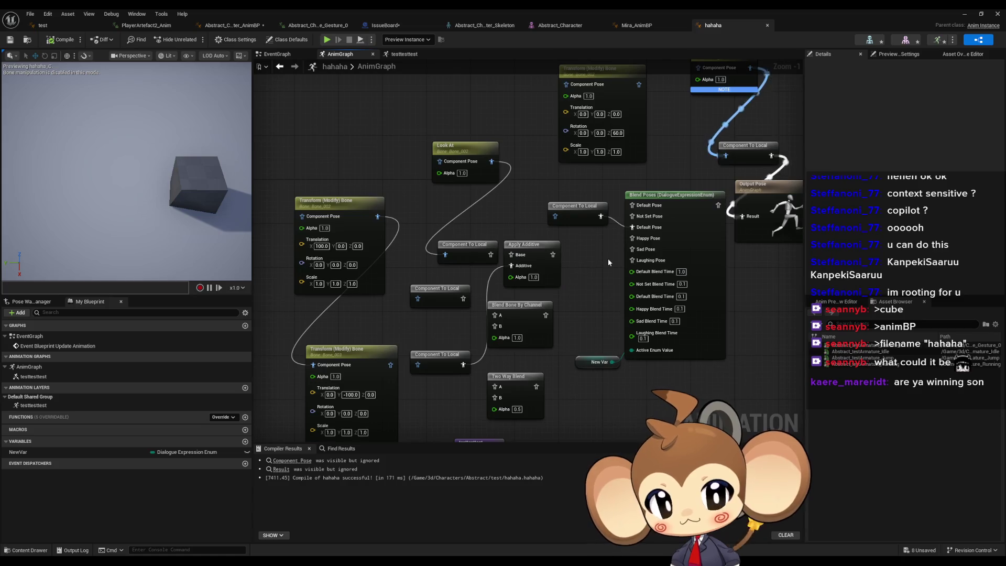
{"action": "left_click", "coordinate": [606, 259]}
{"action": "key", "text": "Home"}
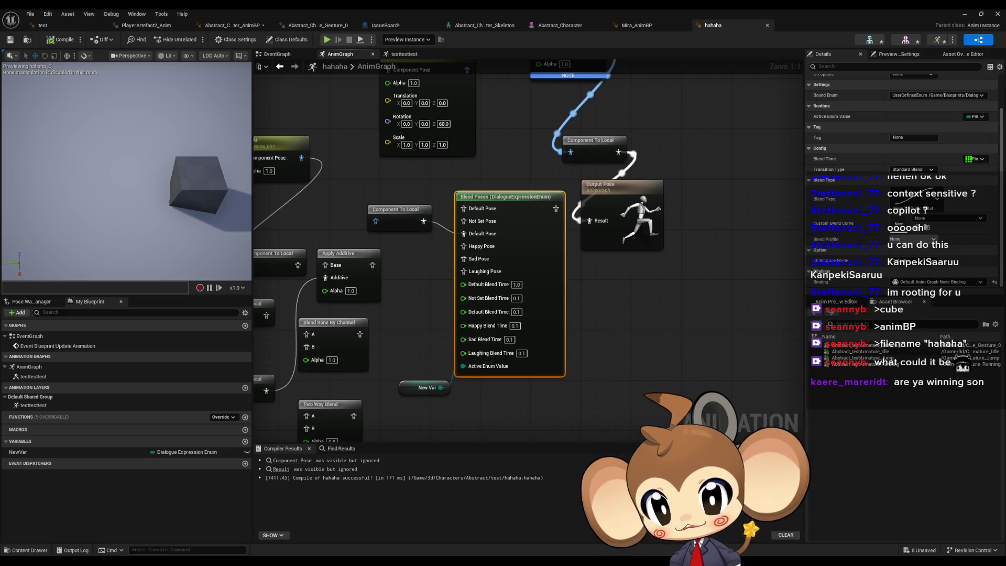
{"action": "scroll", "coordinate": [722, 277], "scroll_direction": "down", "scroll_amount": 2}
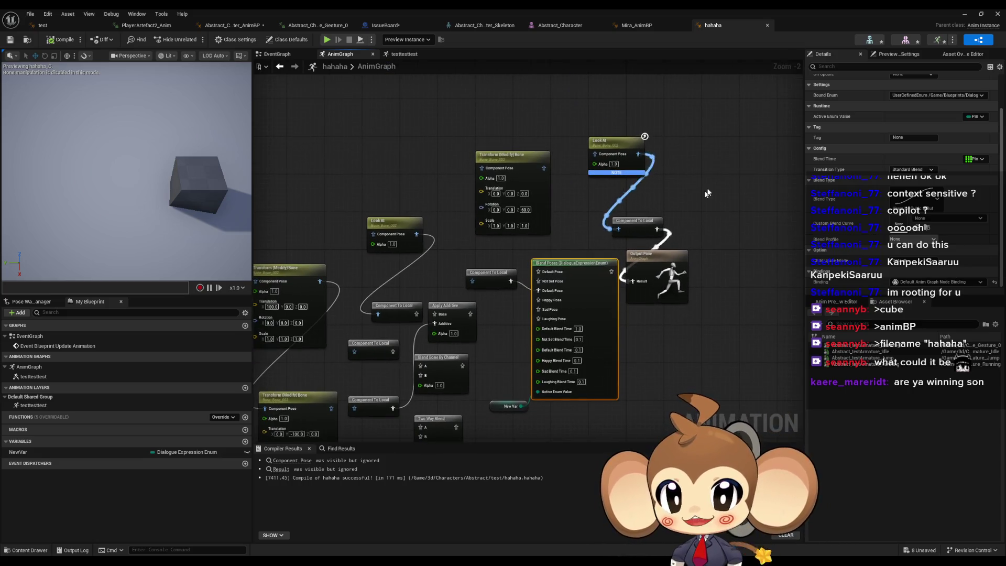
Pan the hahaha graph to view Look At feeding Output Pose via Component To Local
{"action": "left_click_drag", "start_coordinate": [708, 191], "coordinate": [603, 184]}
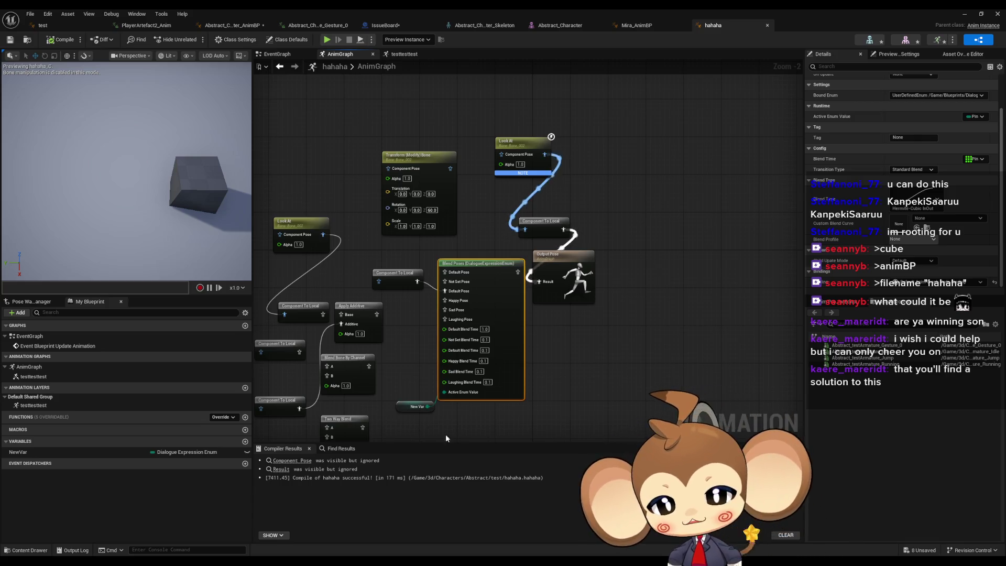
{"action": "mouse_move", "coordinate": [417, 531]}
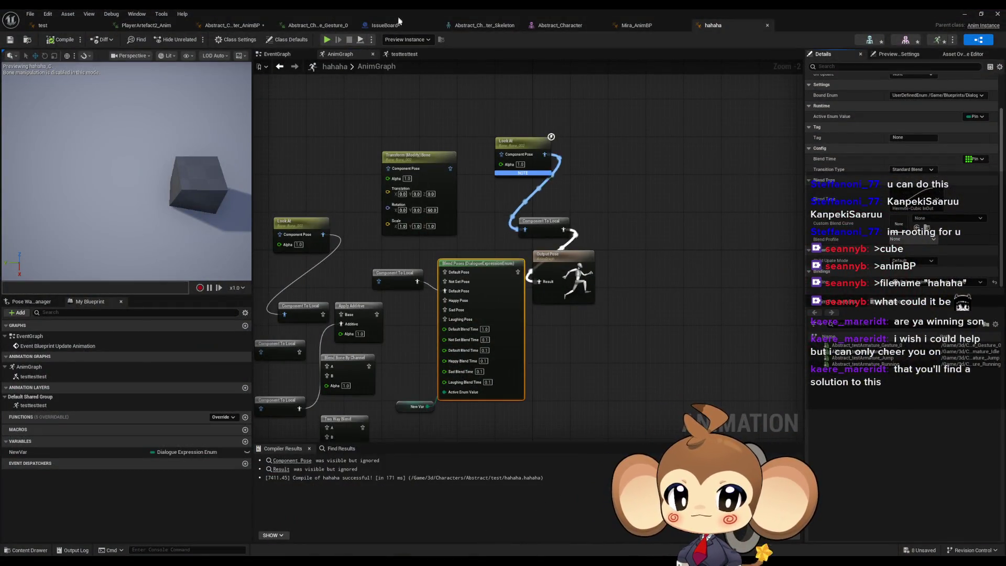
Open the OverworldPlayerEntity blueprint from Content > Blueprints > OverworldEntity, maximized
{"action": "double_click", "coordinate": [376, 13]}
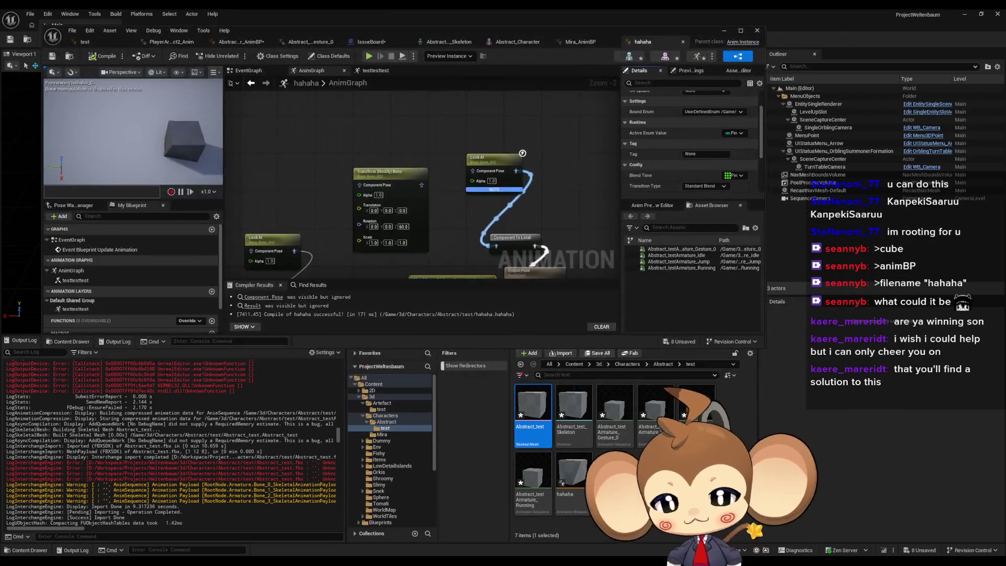
{"action": "left_click", "coordinate": [574, 364]}
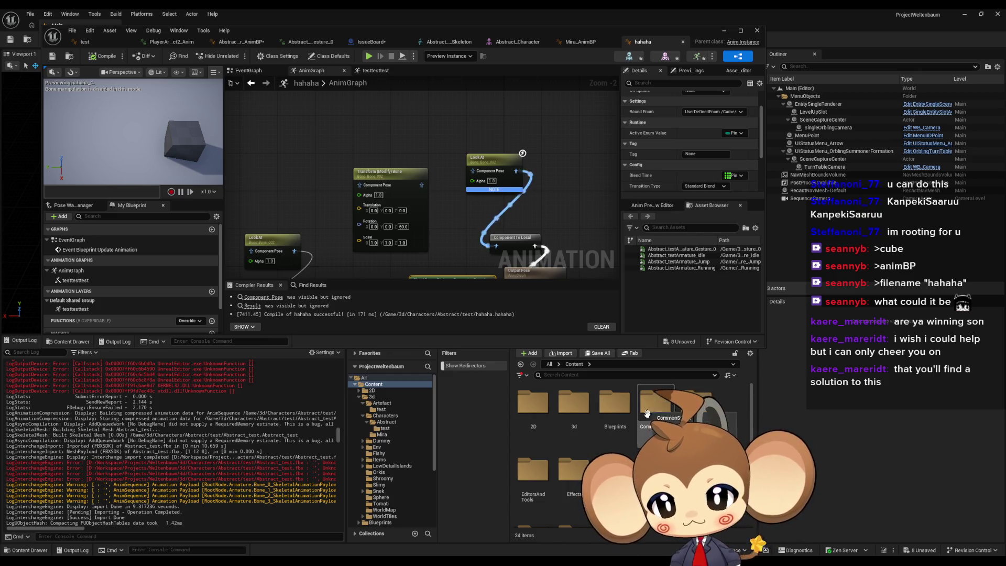
{"action": "left_click", "coordinate": [380, 522]}
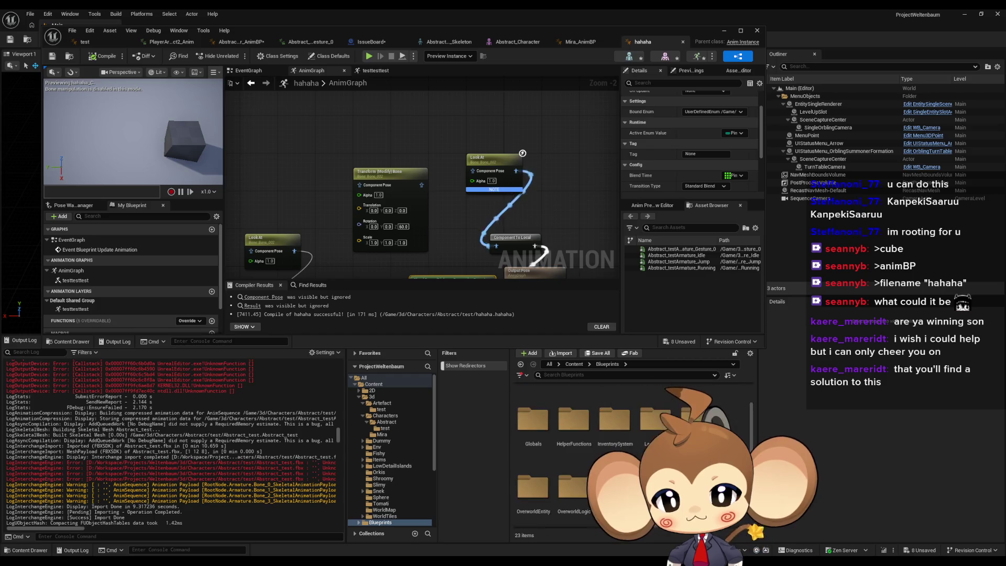
{"action": "double_click", "coordinate": [533, 474]}
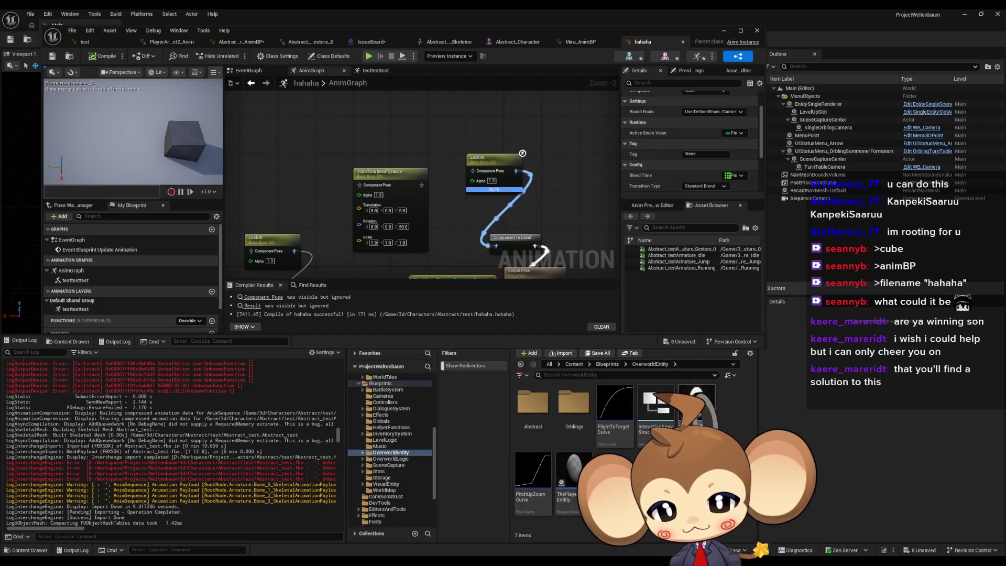
{"action": "left_click", "coordinate": [696, 401]}
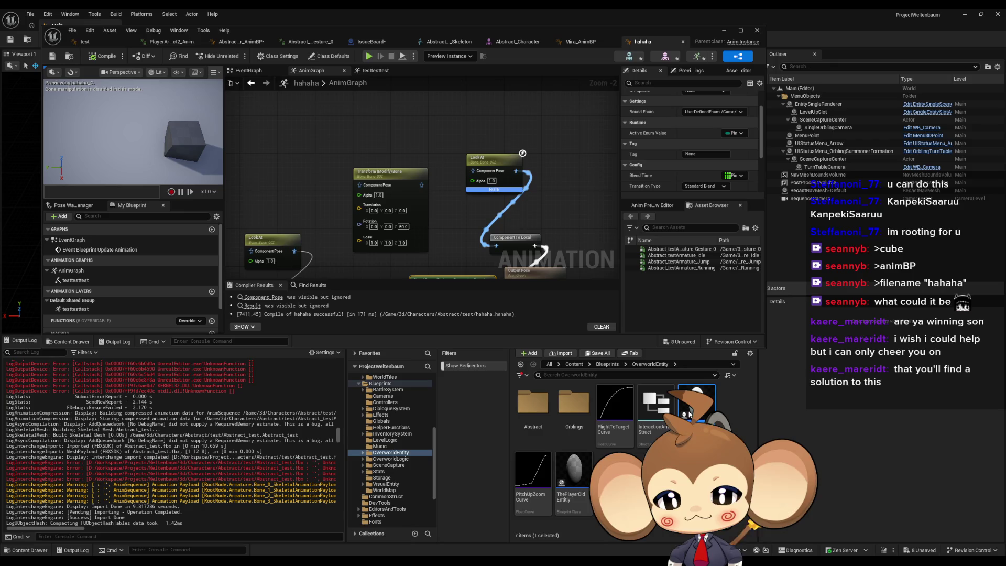
{"action": "double_click", "coordinate": [697, 401]}
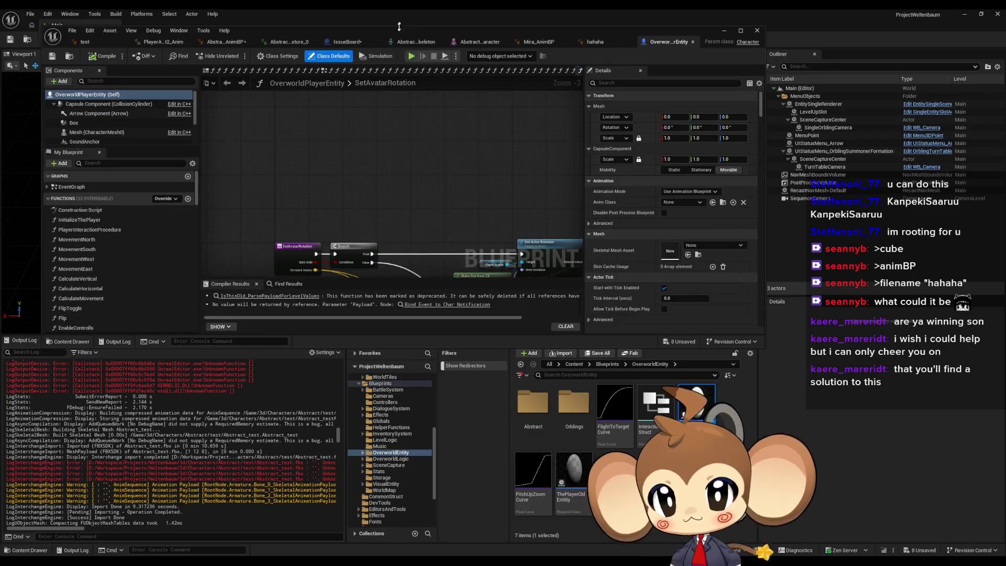
{"action": "double_click", "coordinate": [398, 32]}
Search the blueprint for 'anim' and jump to where the Anim BP variable is used
{"action": "scroll", "coordinate": [459, 322], "scroll_direction": "up", "scroll_amount": 2}
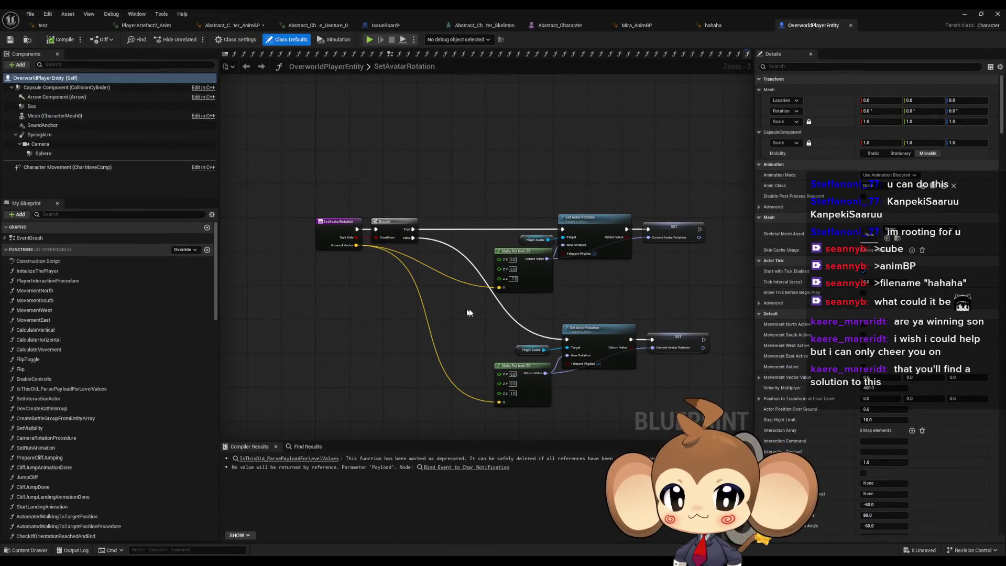
{"action": "left_click", "coordinate": [307, 446]}
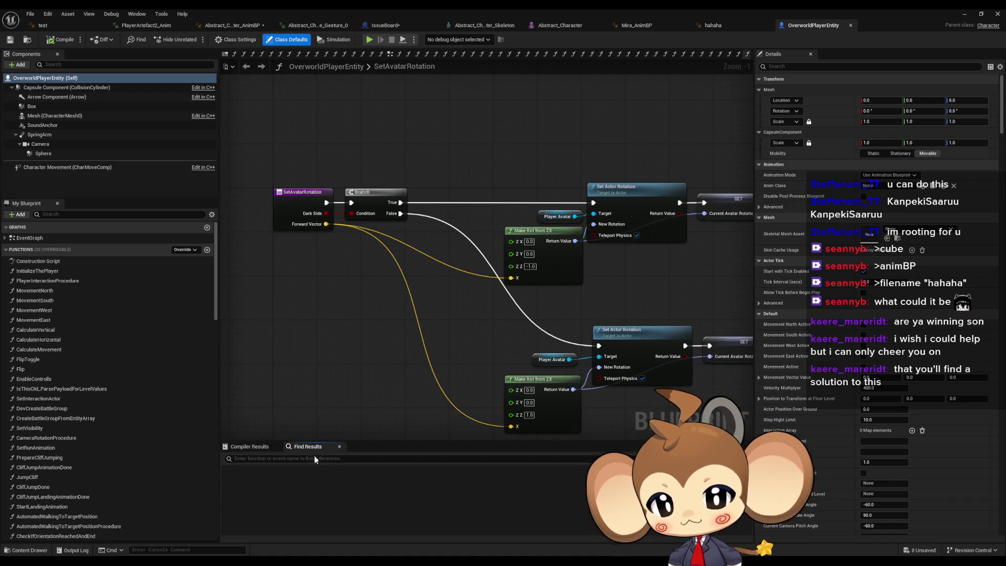
{"action": "type", "text": "anim"}
{"action": "key", "text": "Return"}
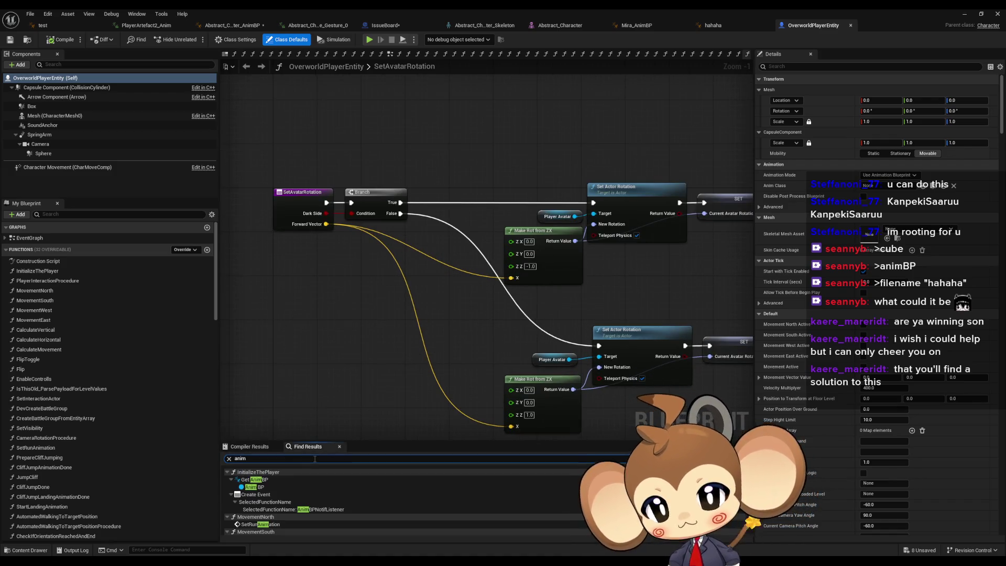
{"action": "left_click", "coordinate": [270, 486]}
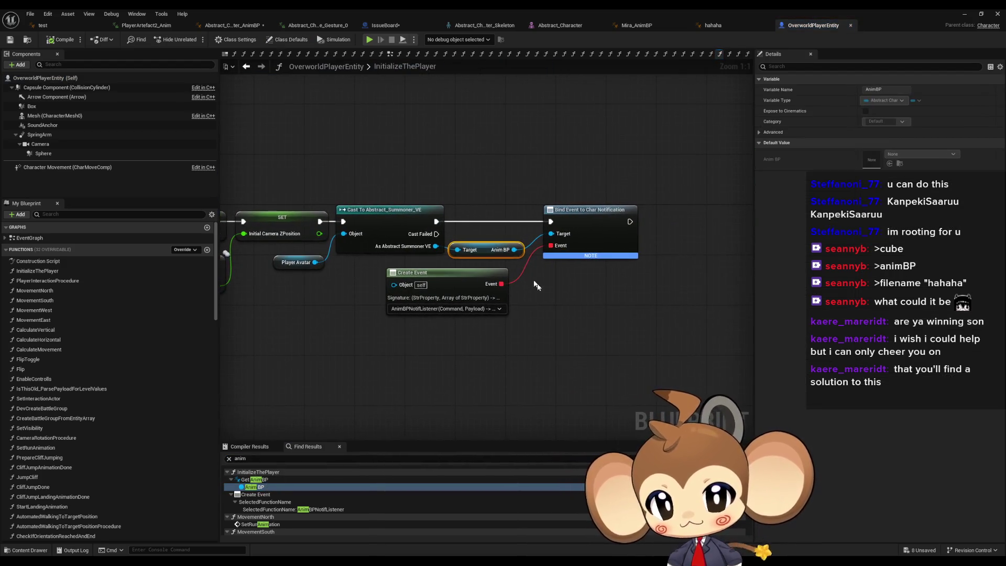
Inspect the Anim BP getter, Bind Event to Char Notification and Cast To Abstract_Summoner_VE nodes
{"action": "left_click", "coordinate": [589, 321]}
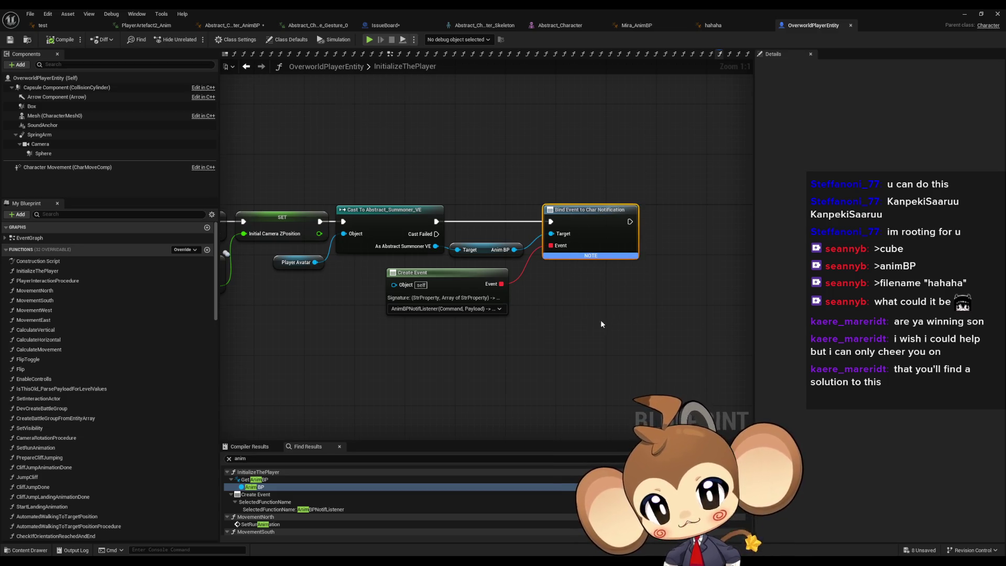
{"action": "left_click_drag", "start_coordinate": [600, 320], "coordinate": [650, 360]}
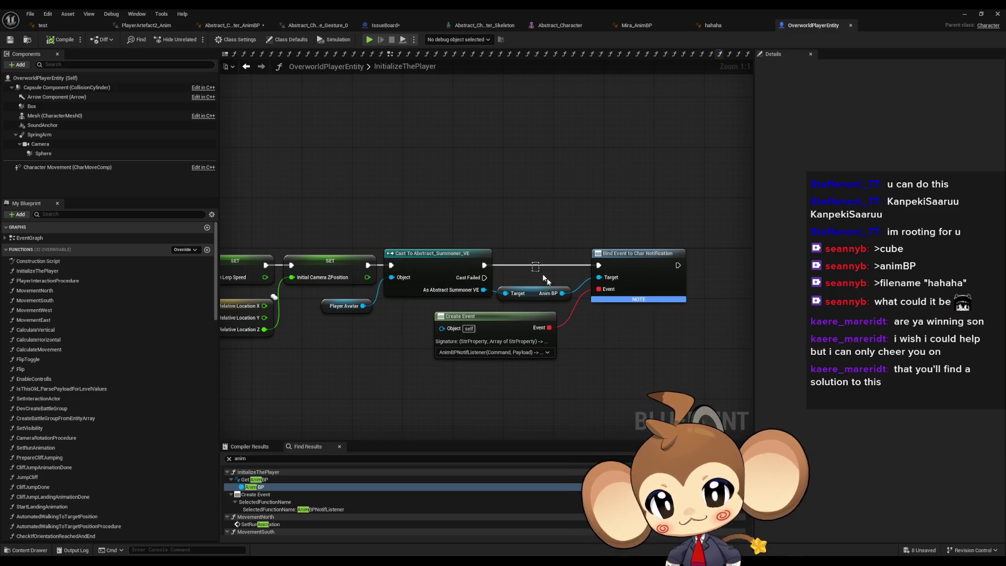
{"action": "left_click", "coordinate": [545, 293]}
{"action": "left_click_drag", "start_coordinate": [648, 350], "coordinate": [586, 329]}
{"action": "left_click_drag", "start_coordinate": [546, 185], "coordinate": [639, 335]}
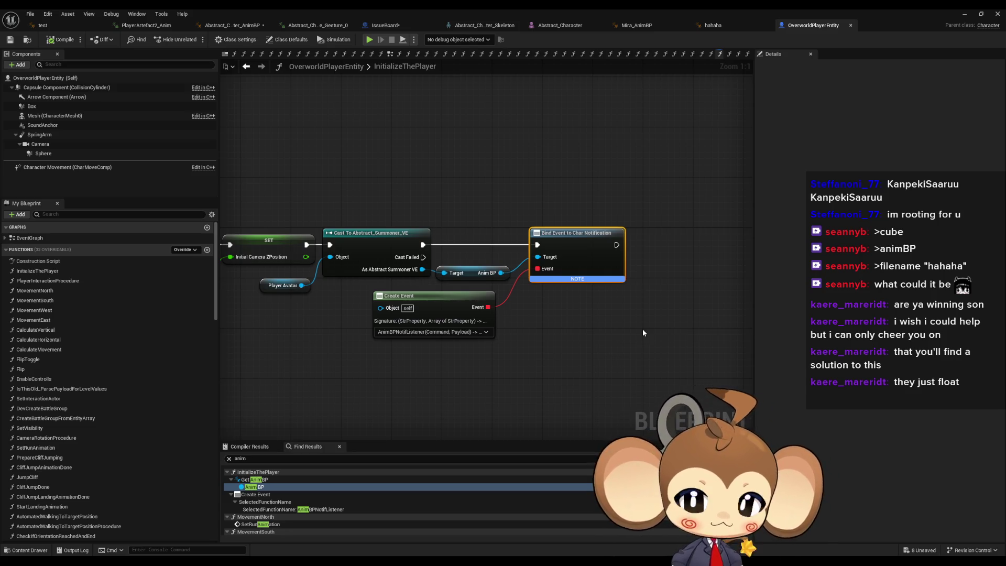
{"action": "left_click_drag", "start_coordinate": [407, 177], "coordinate": [341, 262]}
{"action": "left_click", "coordinate": [443, 272]}
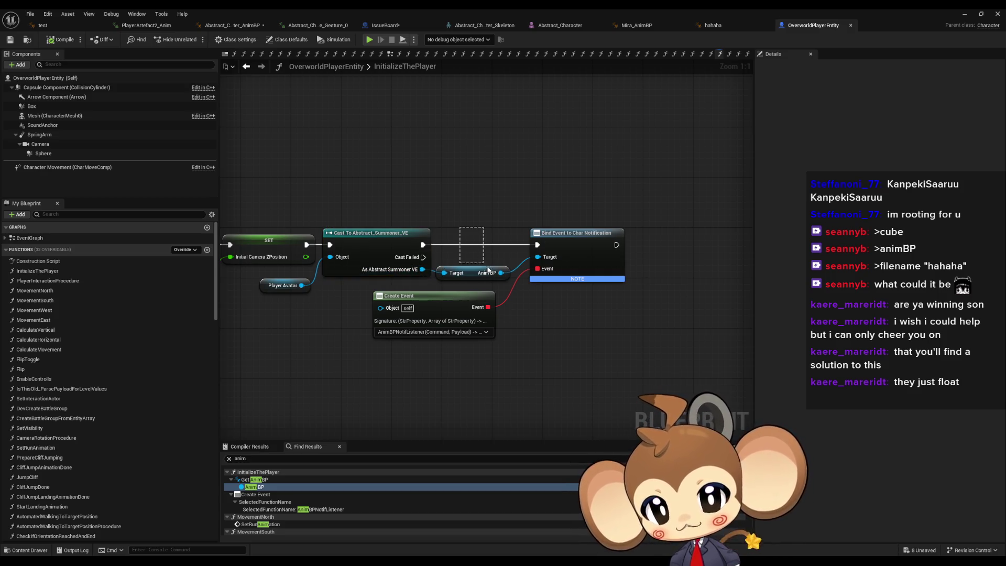
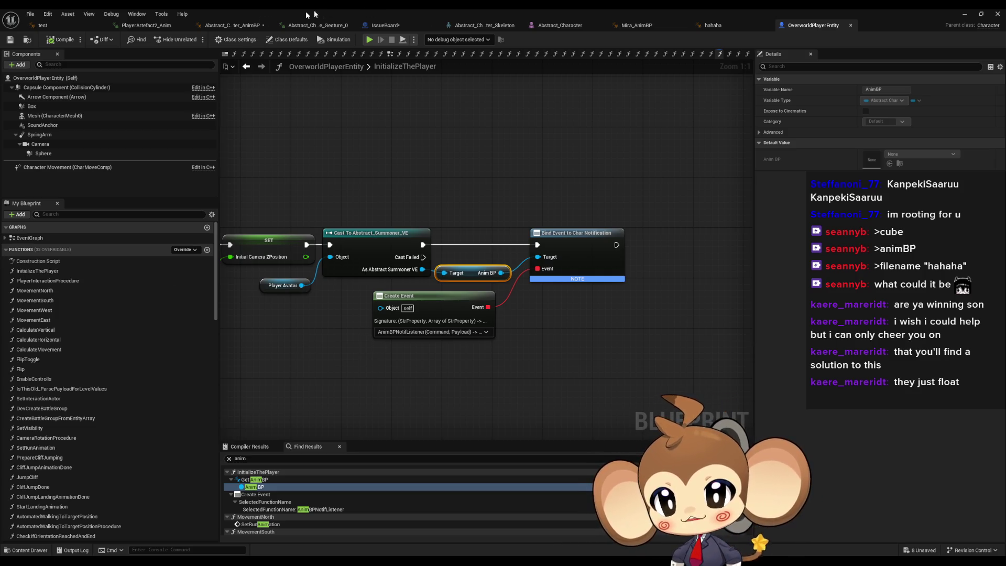
Switch to the hahaha animation blueprint and search its AnimGraph actions for 'blend shape'
{"action": "left_click", "coordinate": [65, 25]}
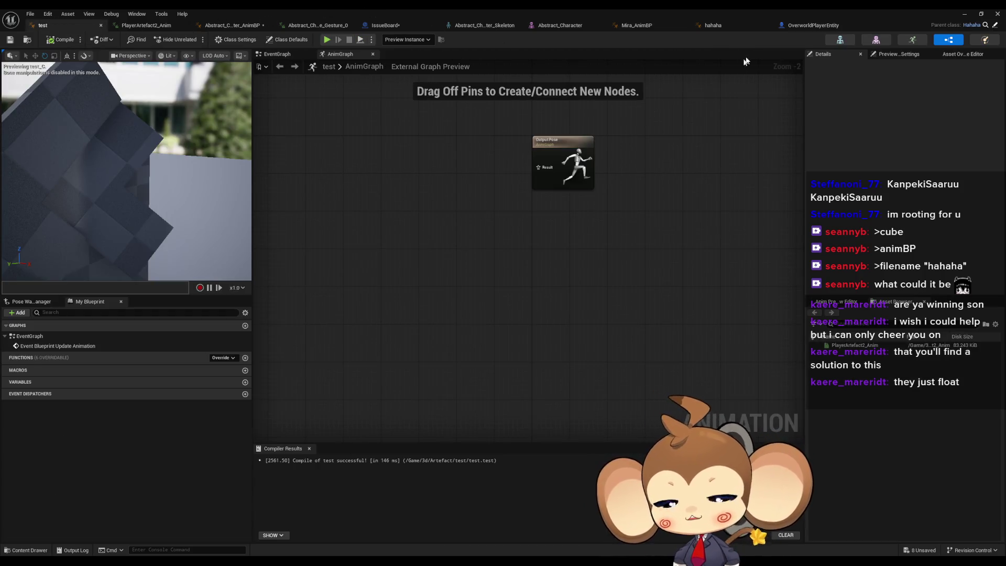
{"action": "left_click", "coordinate": [725, 24]}
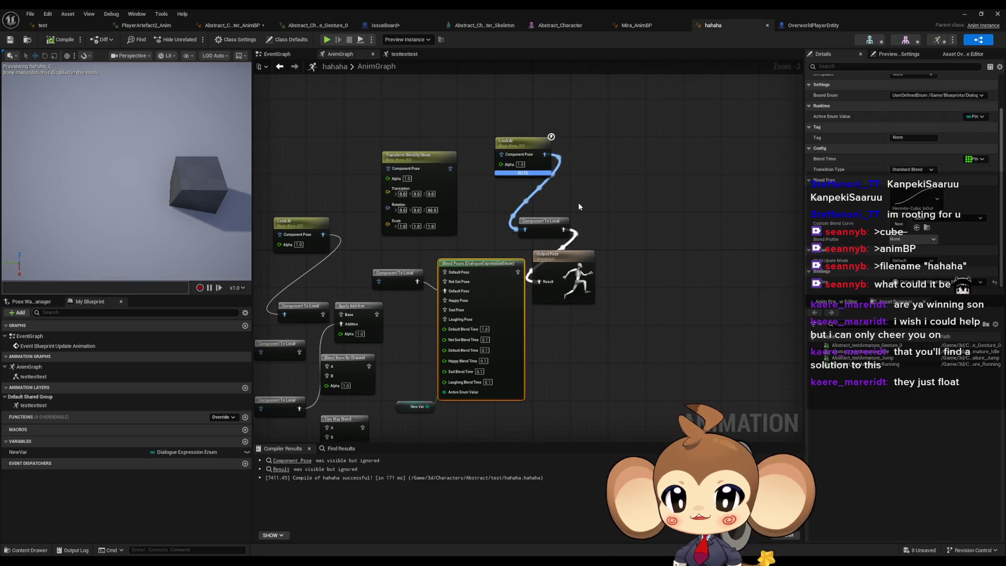
{"action": "right_click", "coordinate": [452, 131]}
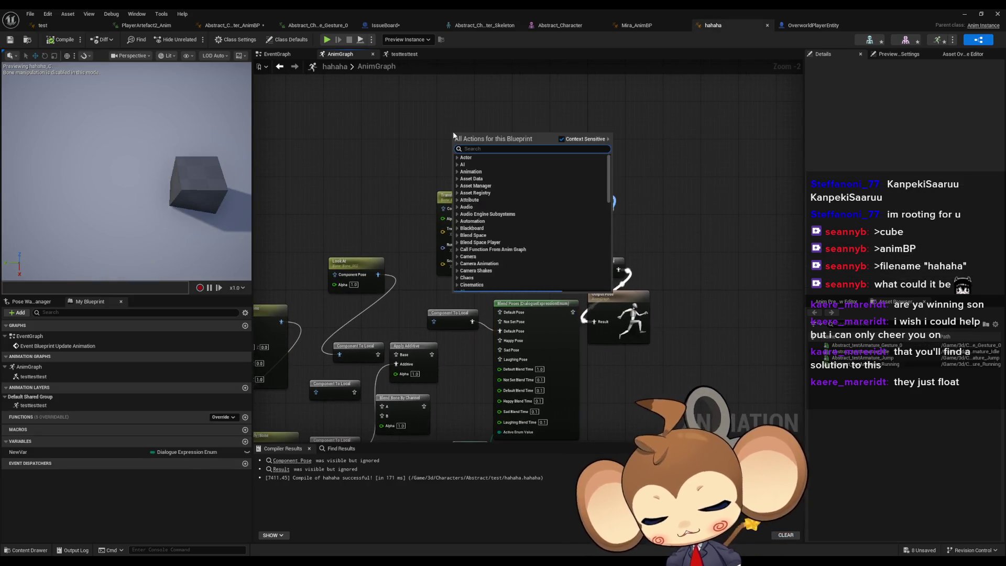
{"action": "type", "text": "blend sha"}
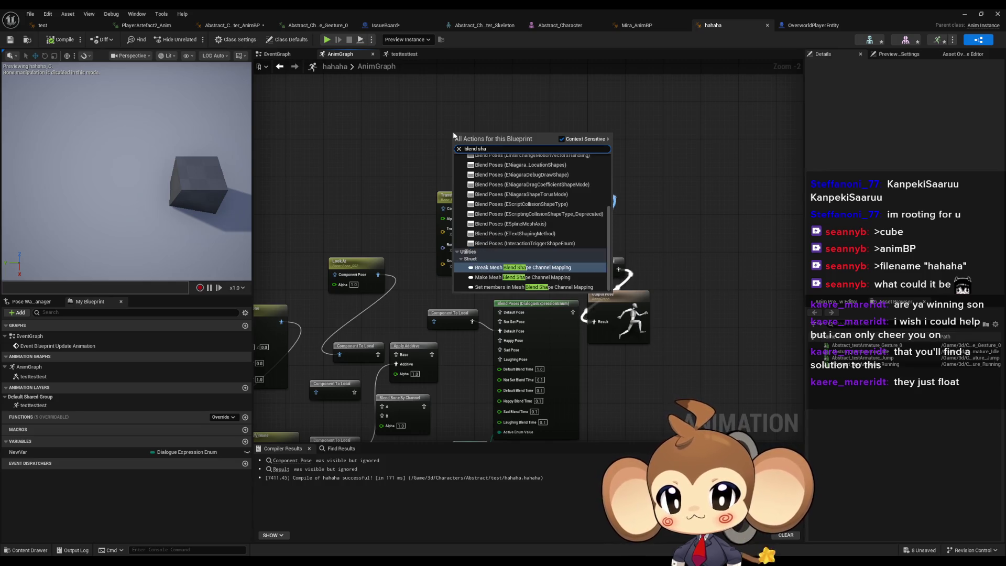
{"action": "type", "text": "pe"}
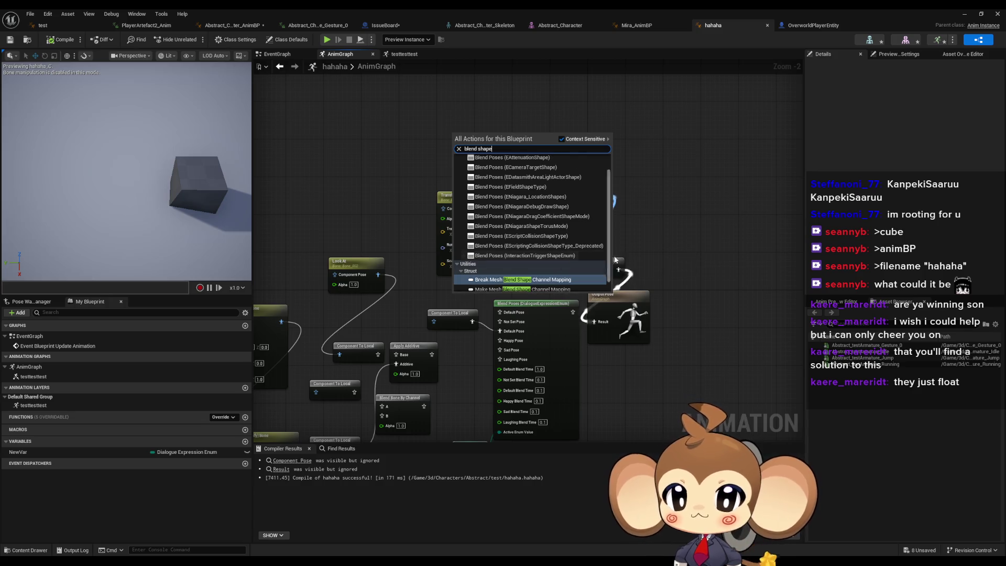
{"action": "scroll", "coordinate": [611, 244], "scroll_direction": "up", "scroll_amount": 2}
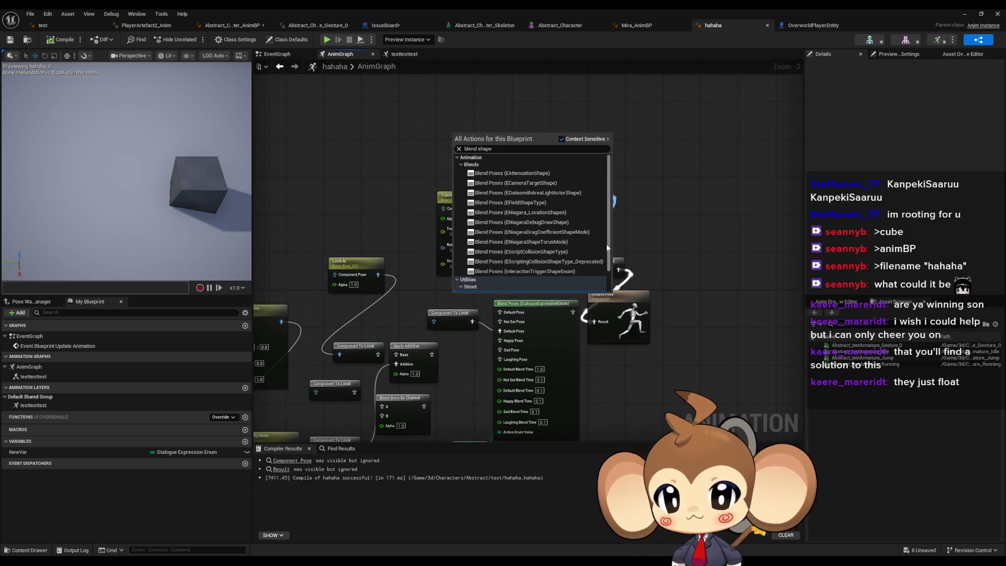
{"action": "scroll", "coordinate": [605, 243], "scroll_direction": "down", "scroll_amount": 1}
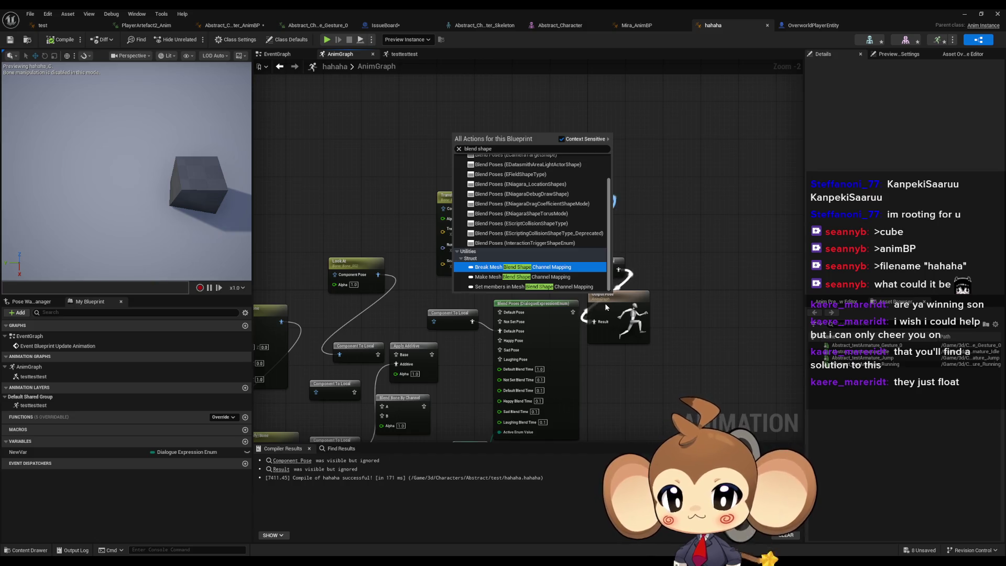
{"action": "left_click", "coordinate": [681, 219]}
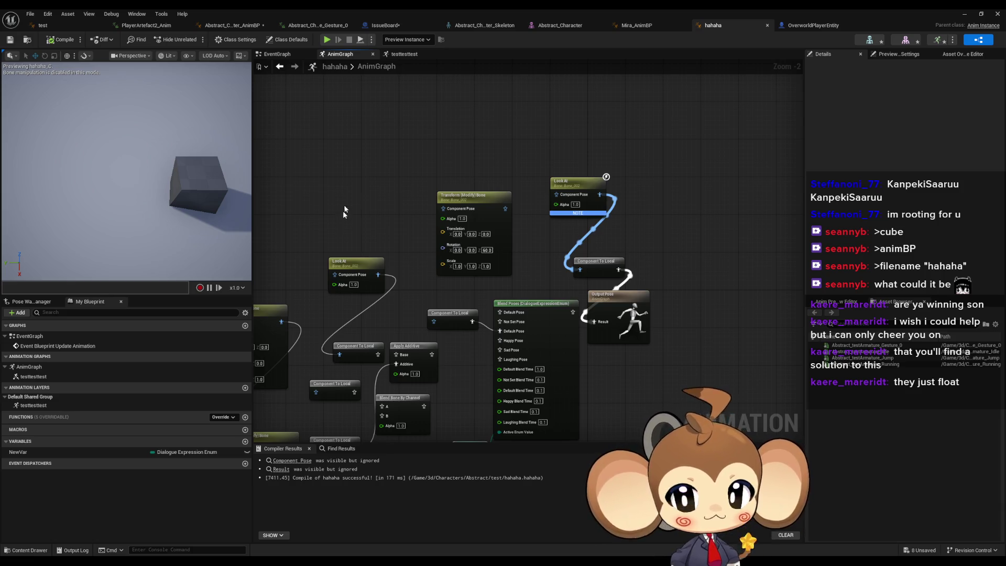
{"action": "right_click", "coordinate": [519, 149]}
{"action": "type", "text": "morph"}
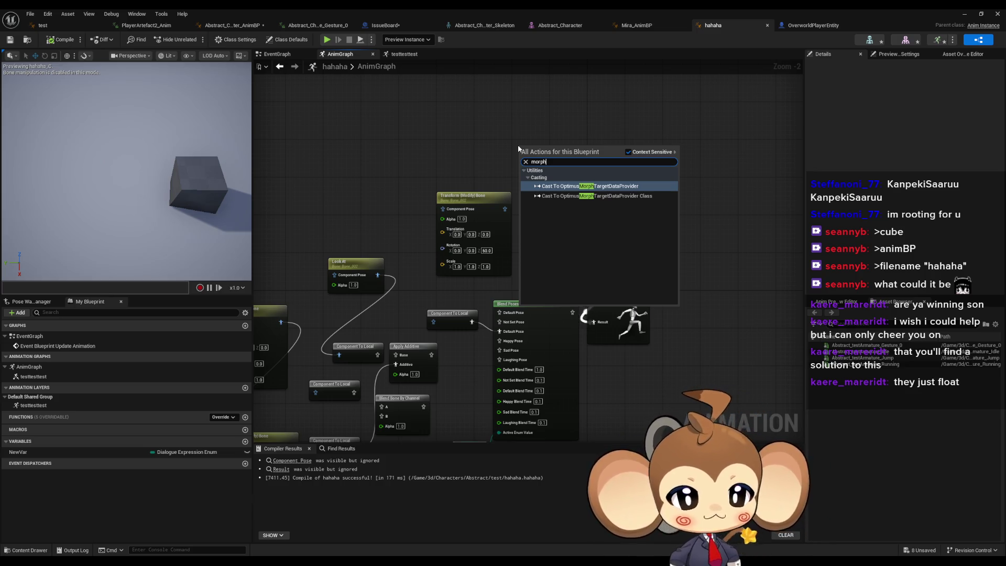
{"action": "left_click", "coordinate": [477, 141]}
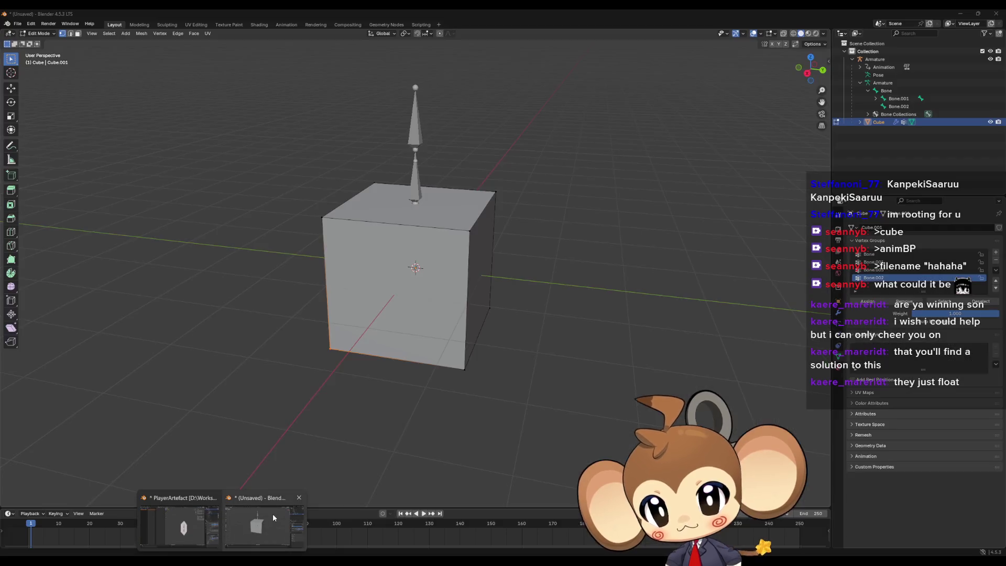
{"action": "left_click", "coordinate": [273, 517]}
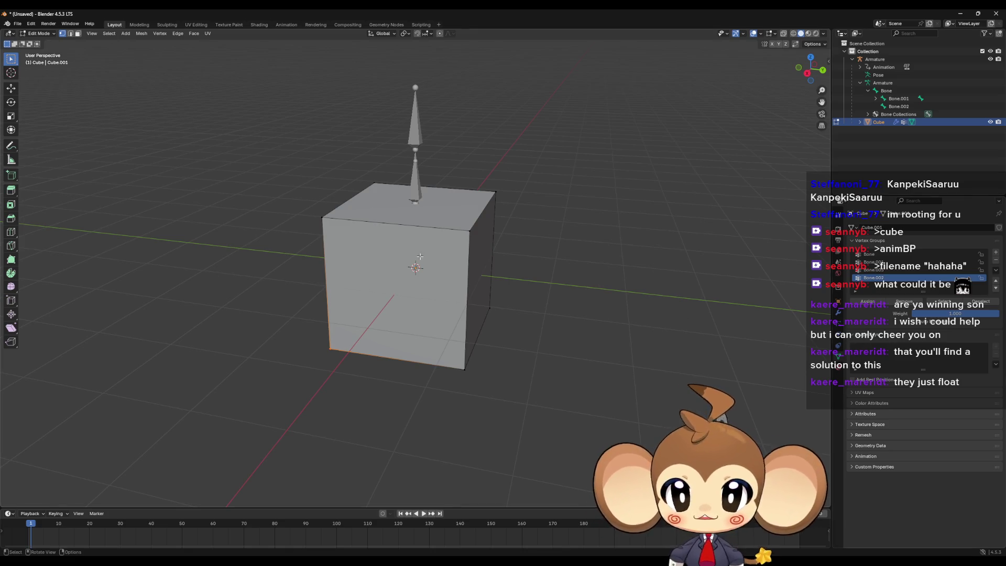
In Object Mode, add a Basis shape key and a second key named Test1
{"action": "key", "text": "Tab"}
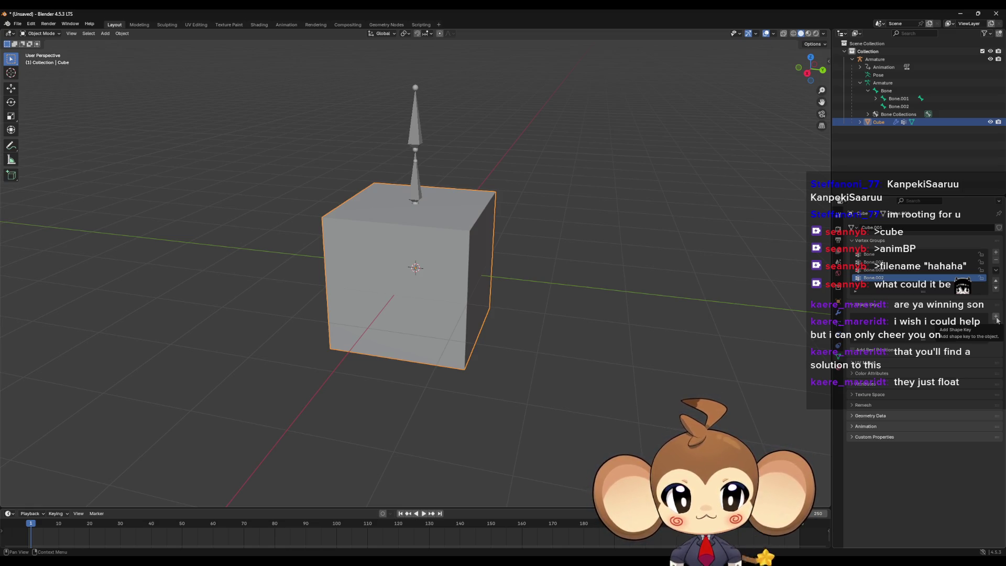
{"action": "left_click", "coordinate": [997, 320]}
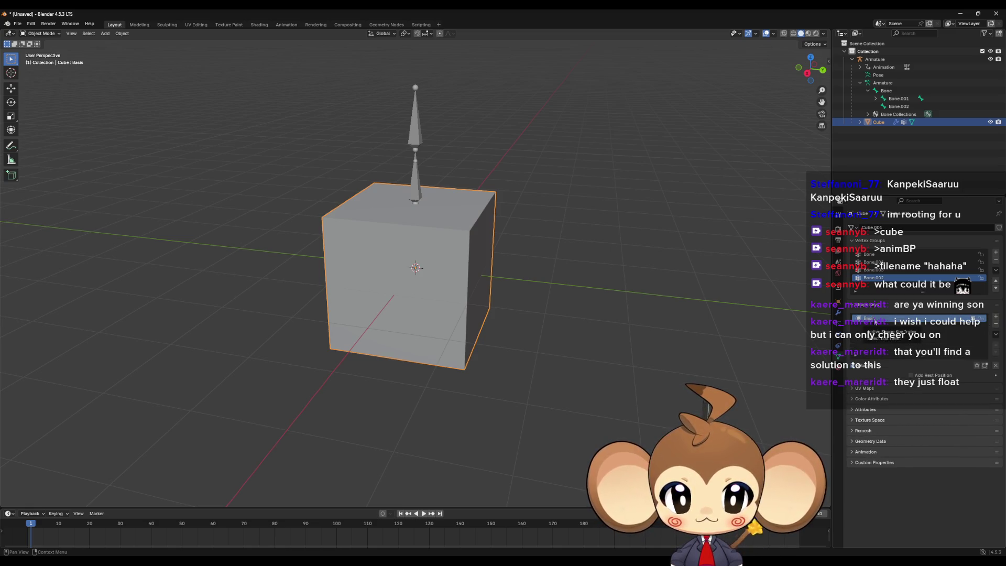
{"action": "left_click", "coordinate": [997, 318]}
{"action": "double_click", "coordinate": [877, 326]}
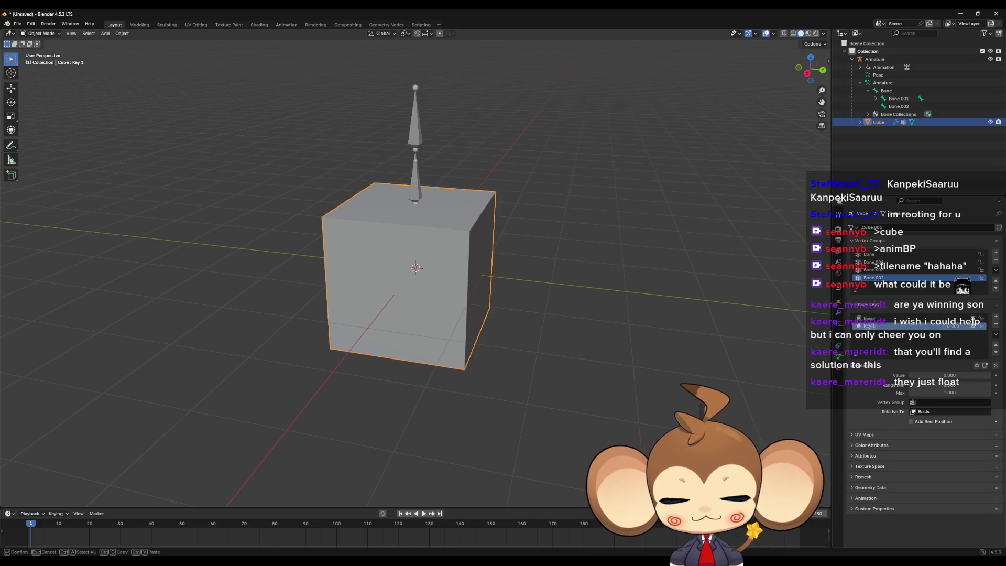
{"action": "type", "text": "Test1"}
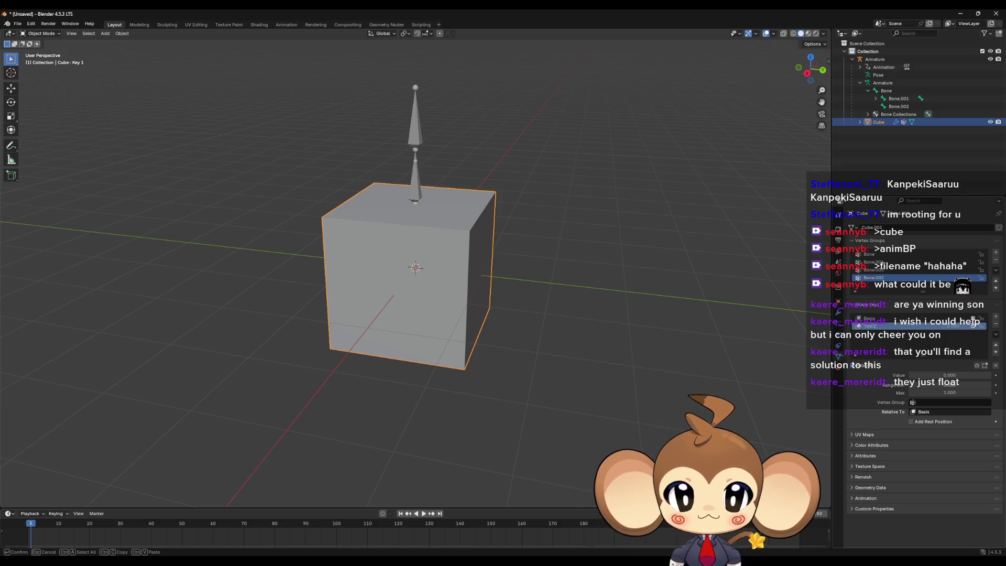
{"action": "key", "text": "Return"}
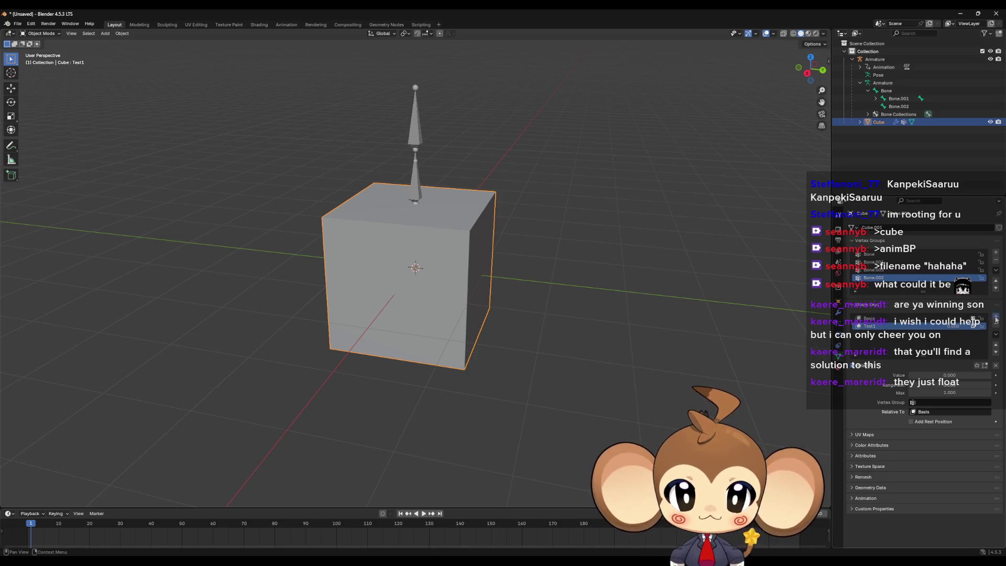
Add another shape key named Test2, then enter Edit Mode with Test1 active
{"action": "left_click", "coordinate": [997, 318]}
{"action": "double_click", "coordinate": [891, 334]}
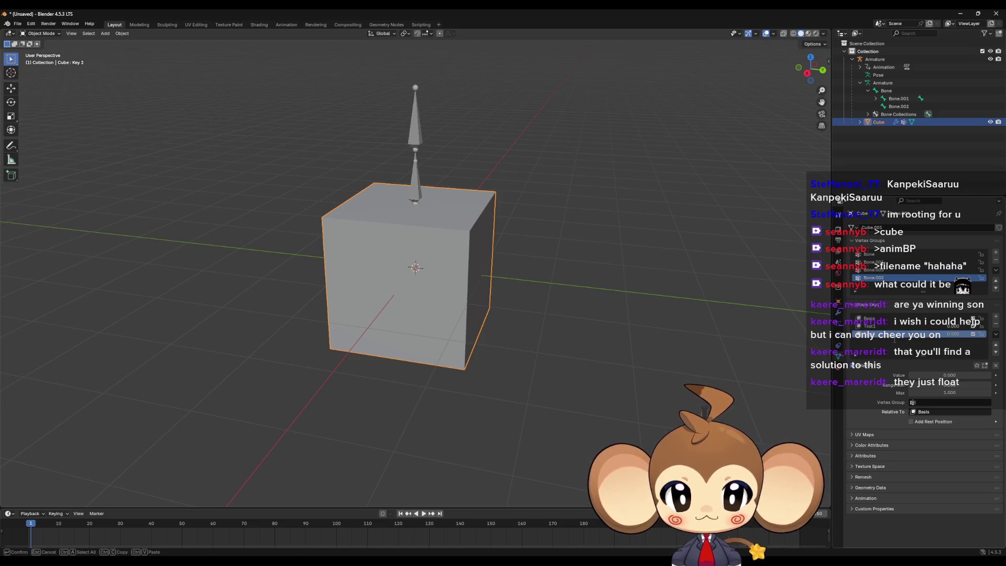
{"action": "type", "text": "Test2"}
{"action": "key", "text": "Return"}
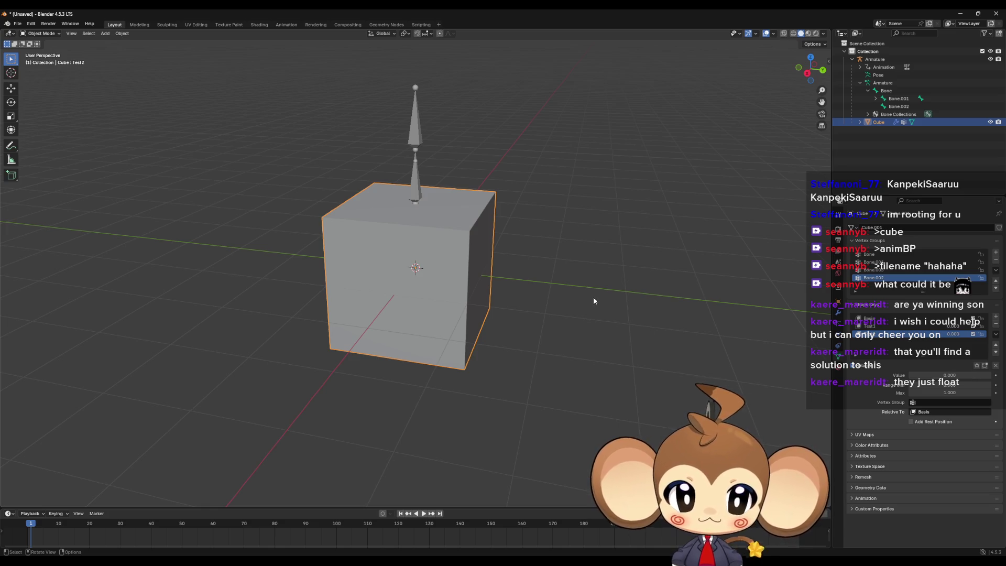
{"action": "key", "text": "Tab"}
{"action": "left_click", "coordinate": [894, 355]}
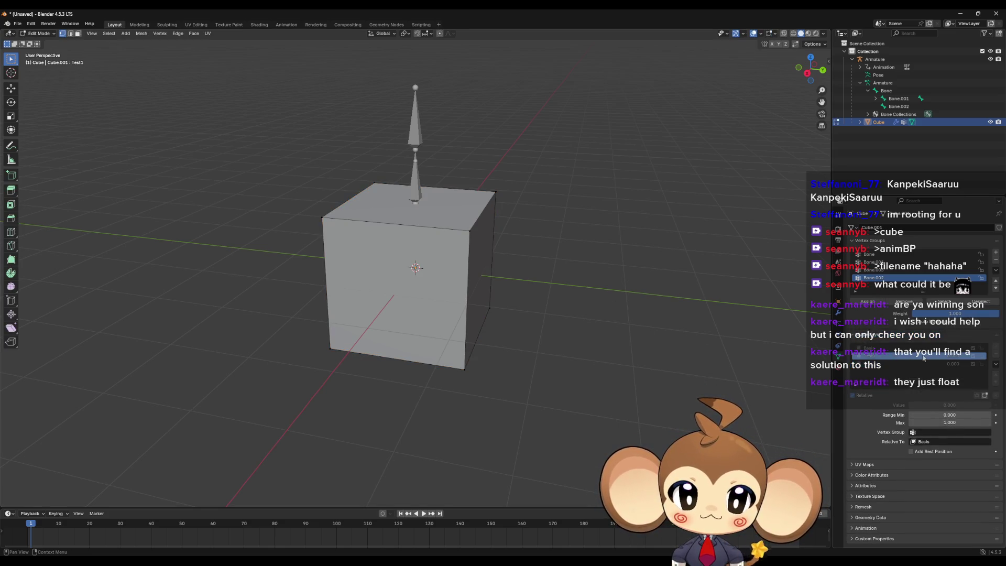
Toggle between Object and Edit Mode and adjust the Test1 shape key value
{"action": "key", "text": "Tab"}
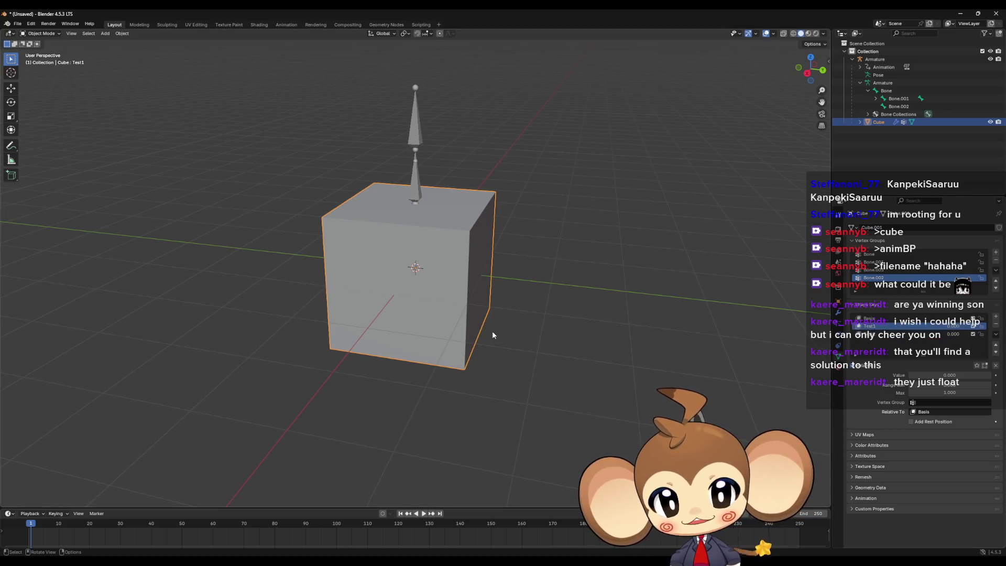
{"action": "key", "text": "Tab"}
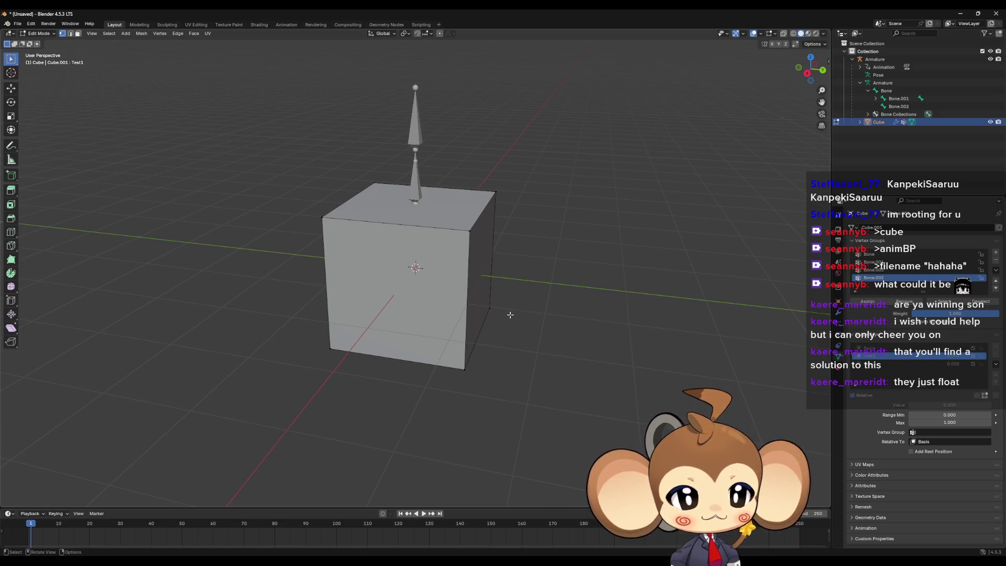
{"action": "key", "text": "Tab"}
{"action": "left_click_drag", "start_coordinate": [957, 327], "coordinate": [957, 327]}
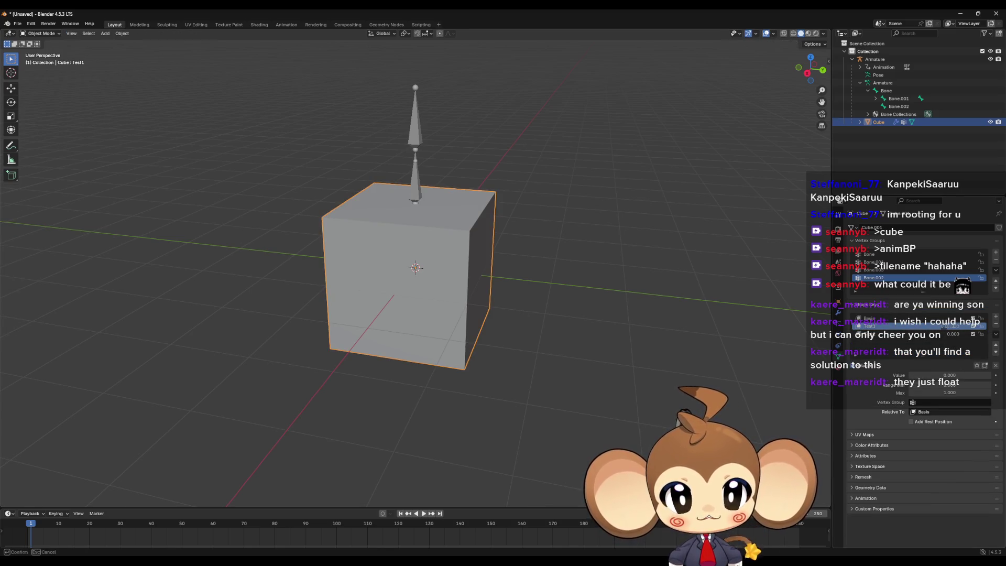
{"action": "left_click_drag", "start_coordinate": [948, 375], "coordinate": [948, 375]}
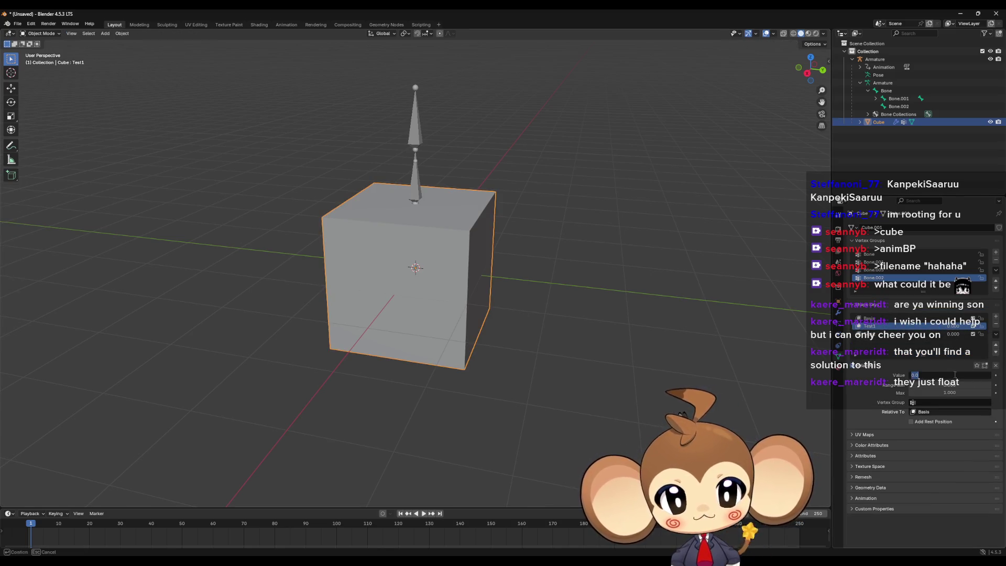
Push the selected cube edge out along X for Test1 and preview the deformation
{"action": "key", "text": "Tab"}
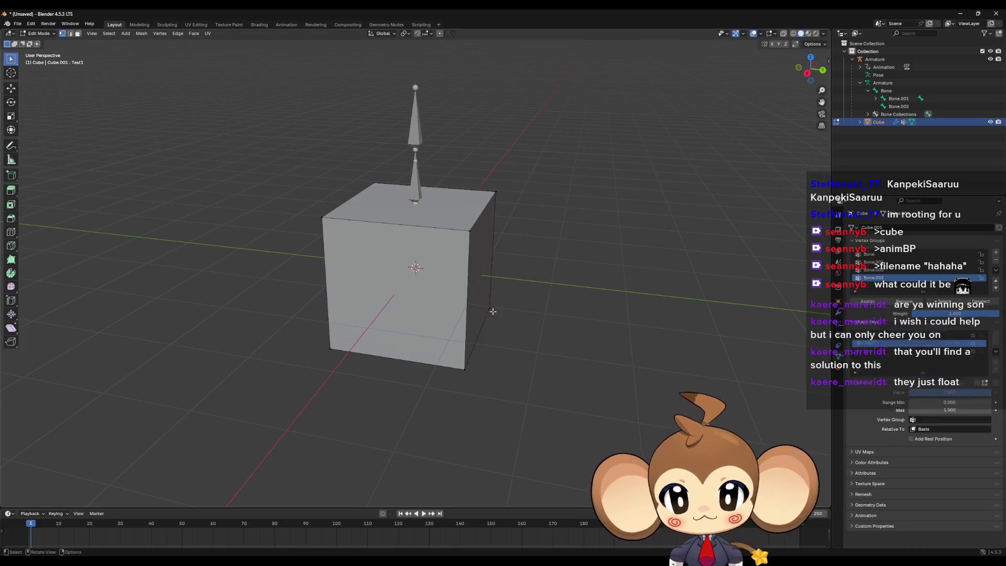
{"action": "left_click_drag", "start_coordinate": [509, 252], "coordinate": [517, 261]}
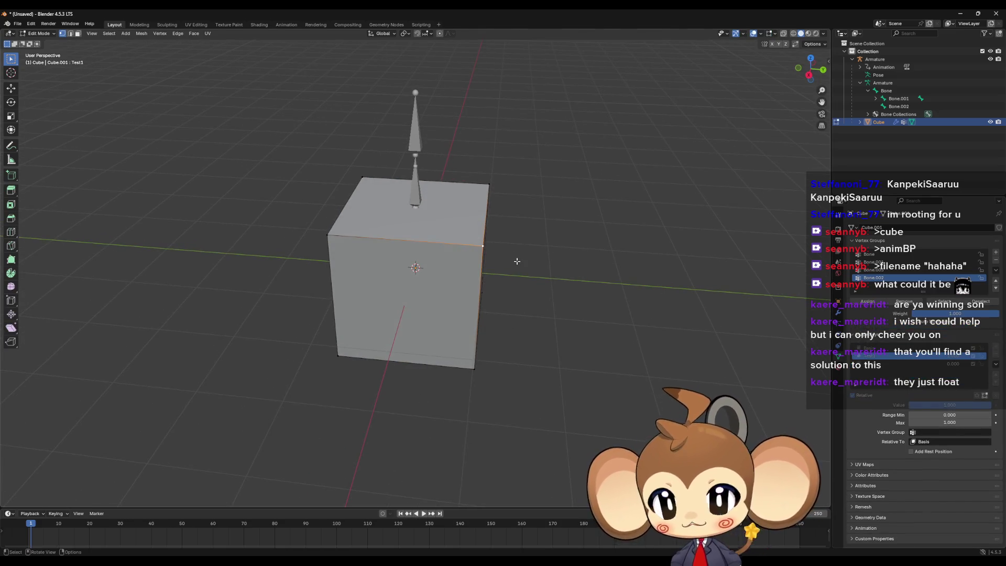
{"action": "key", "text": "g"}
{"action": "key", "text": "x"}
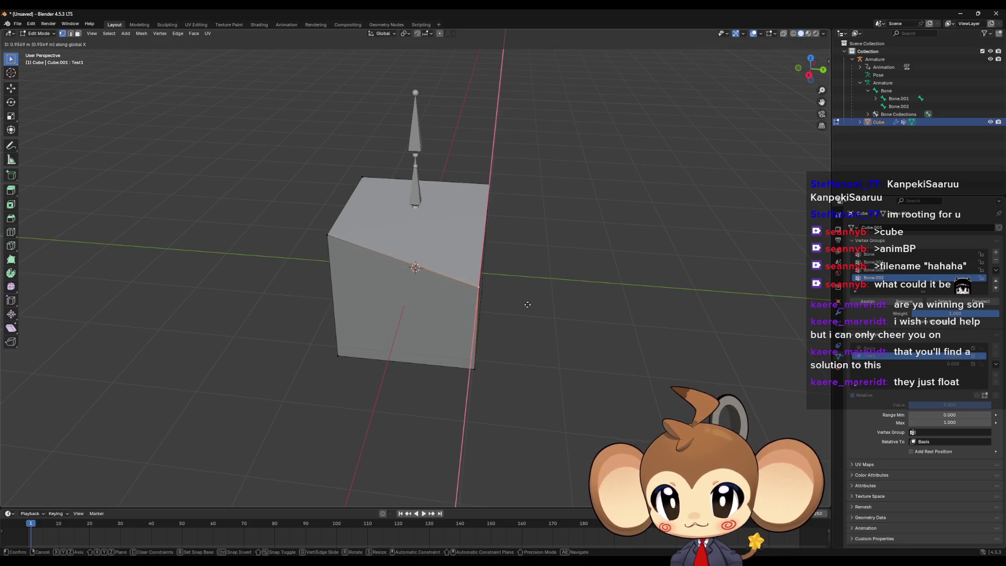
{"action": "left_click", "coordinate": [519, 325]}
{"action": "key", "text": "g"}
{"action": "right_click", "coordinate": [613, 332]}
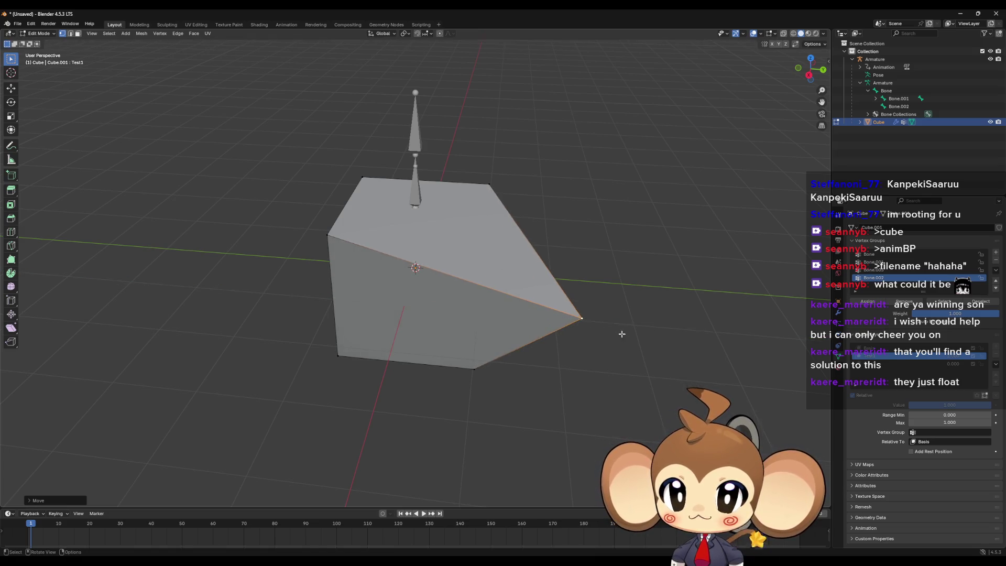
{"action": "left_click_drag", "start_coordinate": [618, 332], "coordinate": [603, 319]}
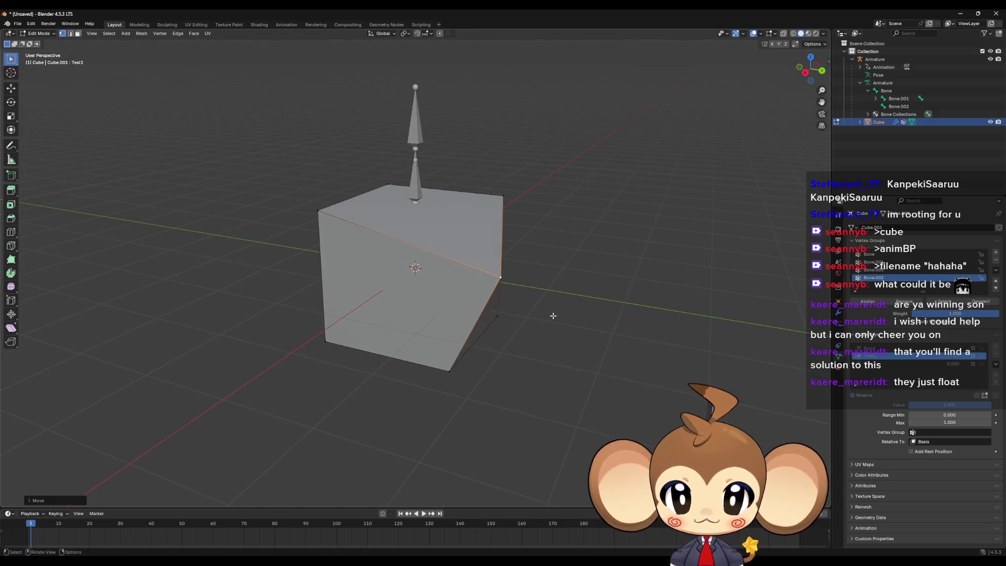
{"action": "key", "text": "Tab"}
{"action": "mouse_move", "coordinate": [950, 375]}
{"action": "left_mouse_down"}
{"action": "mouse_move", "coordinate": [870, 375]}
{"action": "mouse_move", "coordinate": [950, 376]}
{"action": "mouse_move", "coordinate": [911, 375]}
{"action": "left_mouse_up"}
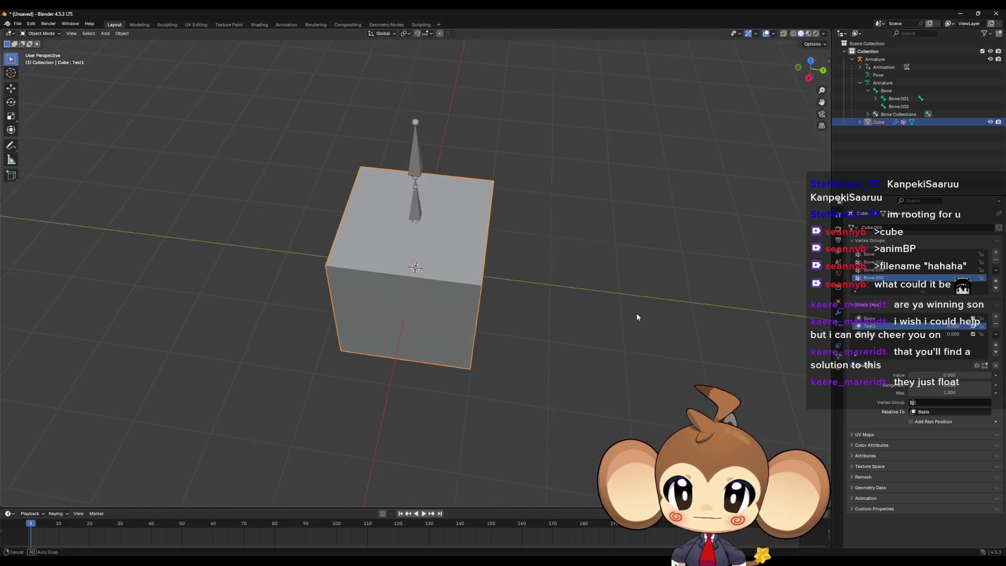
Check the Test1 deformation, then add the Test2 shape key and set its value to 1
{"action": "key", "text": "Tab"}
{"action": "left_click_drag", "start_coordinate": [389, 309], "coordinate": [403, 314]}
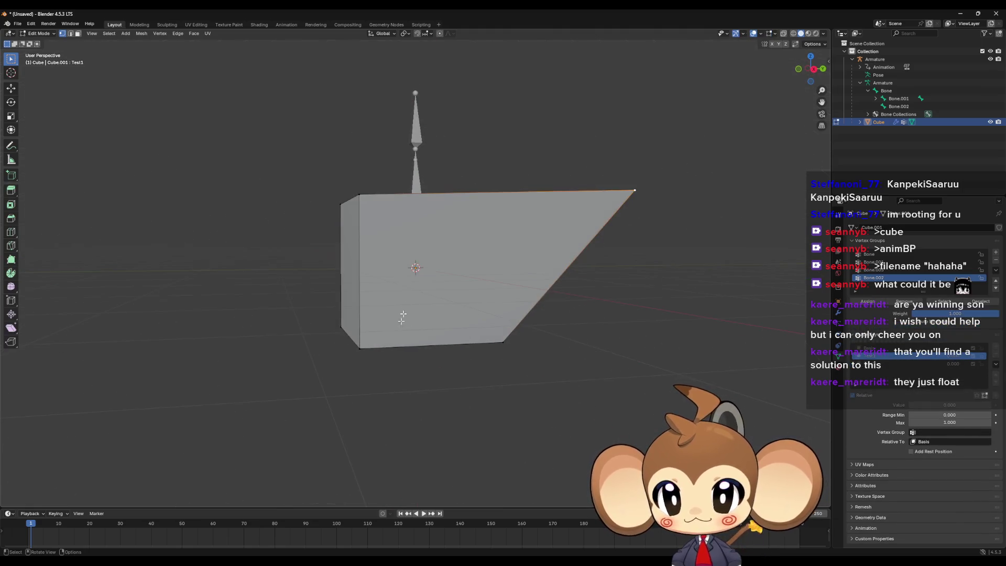
{"action": "key", "text": "Tab"}
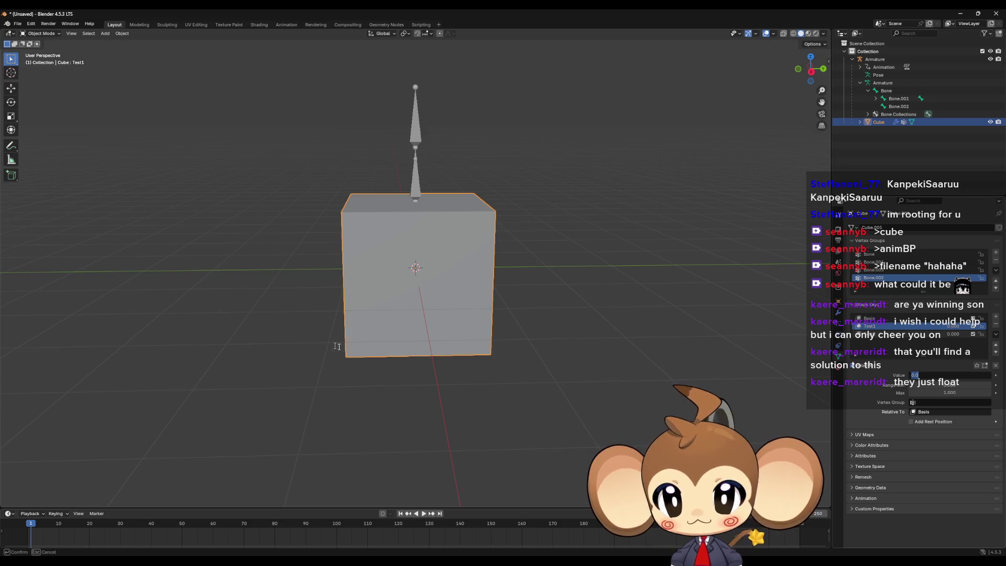
{"action": "left_click", "coordinate": [996, 316]}
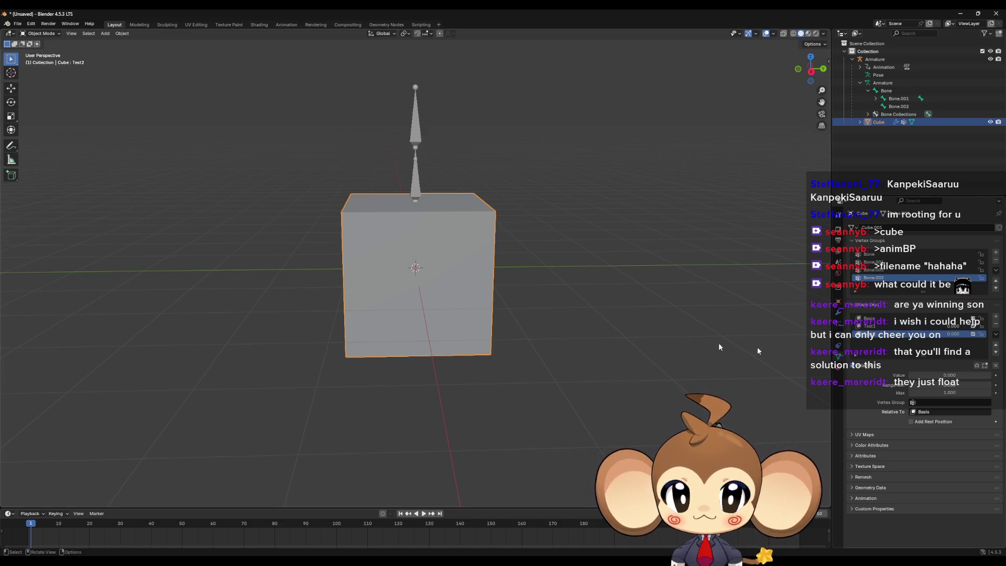
{"action": "key", "text": "Tab"}
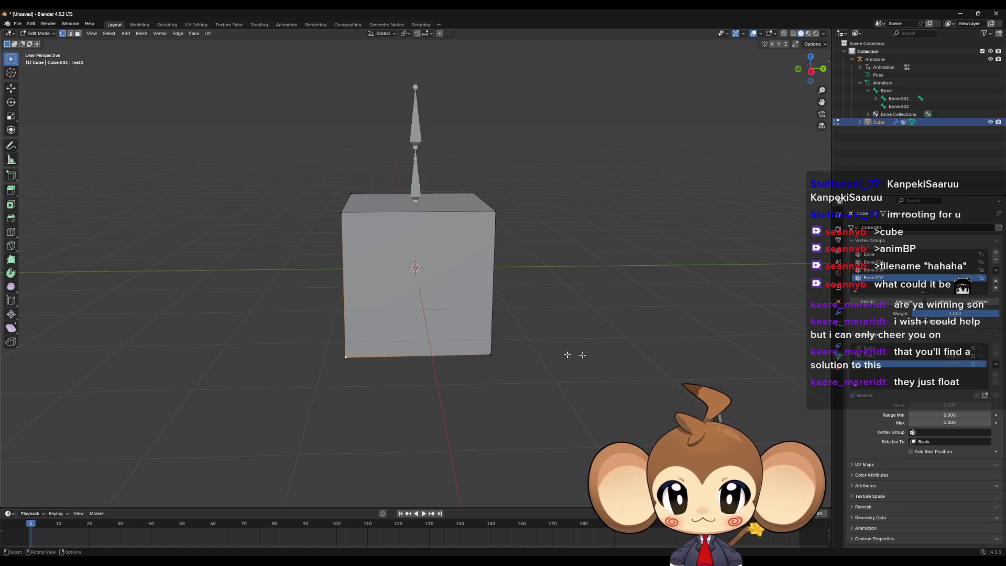
{"action": "key", "text": "Tab"}
{"action": "left_click", "coordinate": [960, 334]}
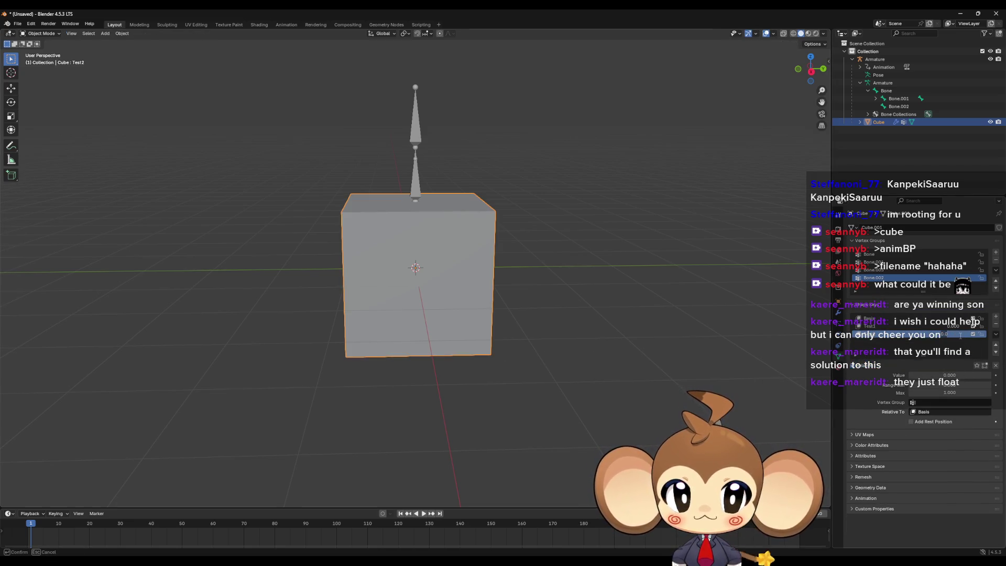
{"action": "type", "text": "1"}
{"action": "key", "text": "Return"}
{"action": "key", "text": "Tab"}
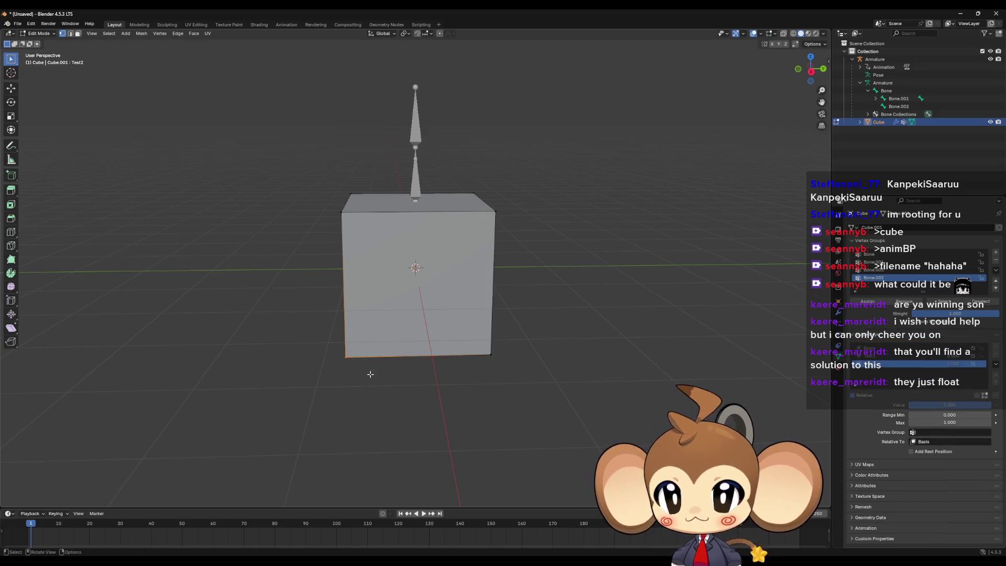
Move the Test2 edge outward along Y and down along Z, then preview the blend
{"action": "key", "text": "g"}
{"action": "key", "text": "y"}
{"action": "left_click", "coordinate": [253, 377]}
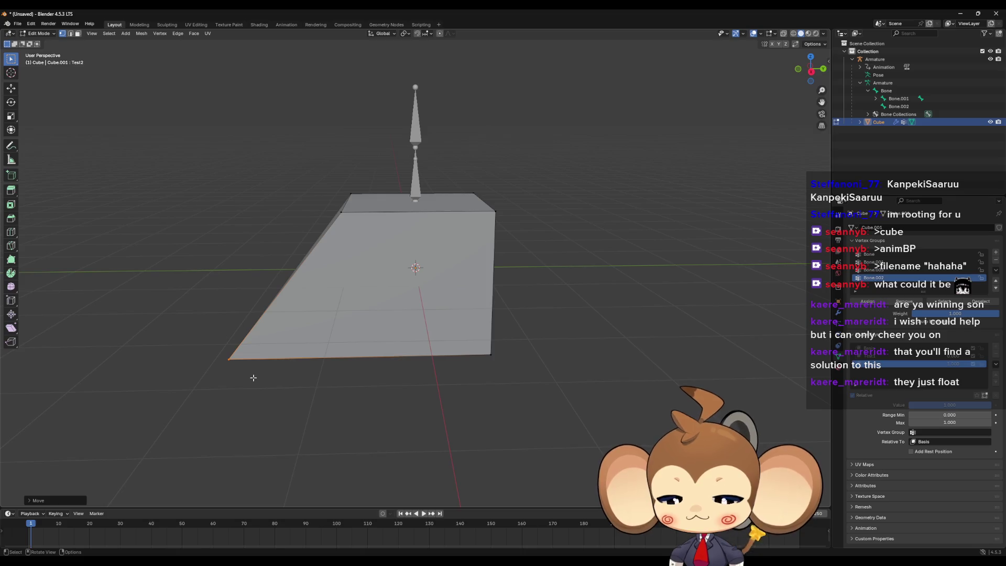
{"action": "key", "text": "g"}
{"action": "key", "text": "z"}
{"action": "left_click", "coordinate": [244, 301]}
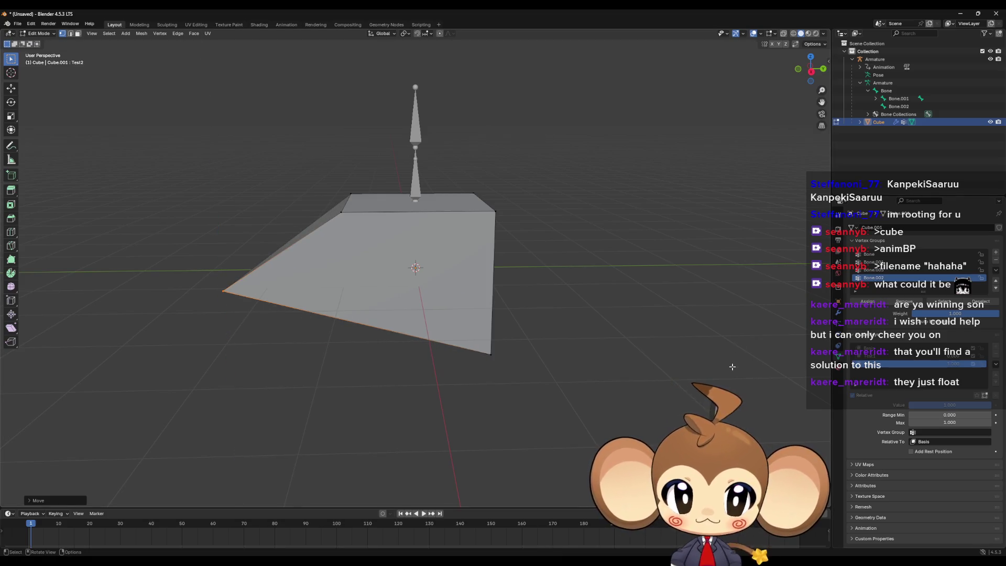
{"action": "key", "text": "Tab"}
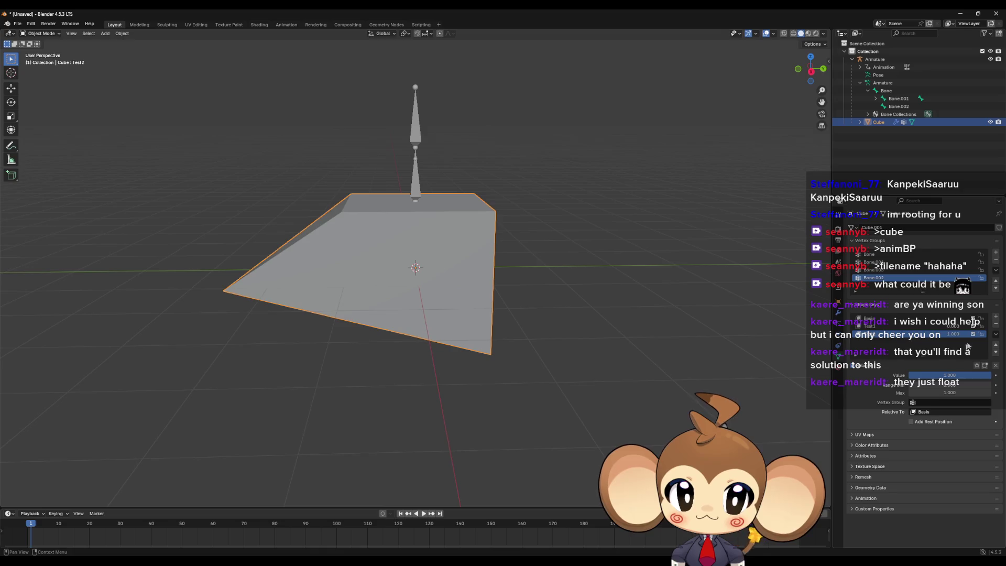
{"action": "left_click_drag", "start_coordinate": [954, 334], "coordinate": [880, 334]}
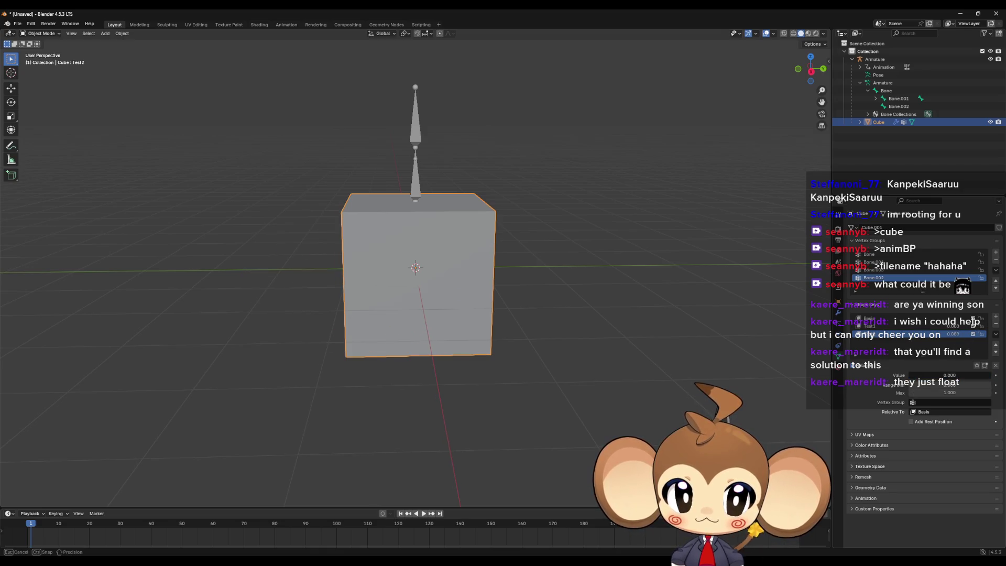
Reselect the cube and toggle Edit Mode to compare Test2 with the plain cube
{"action": "left_click", "coordinate": [758, 372]}
{"action": "left_click", "coordinate": [478, 319]}
{"action": "key", "text": "Tab"}
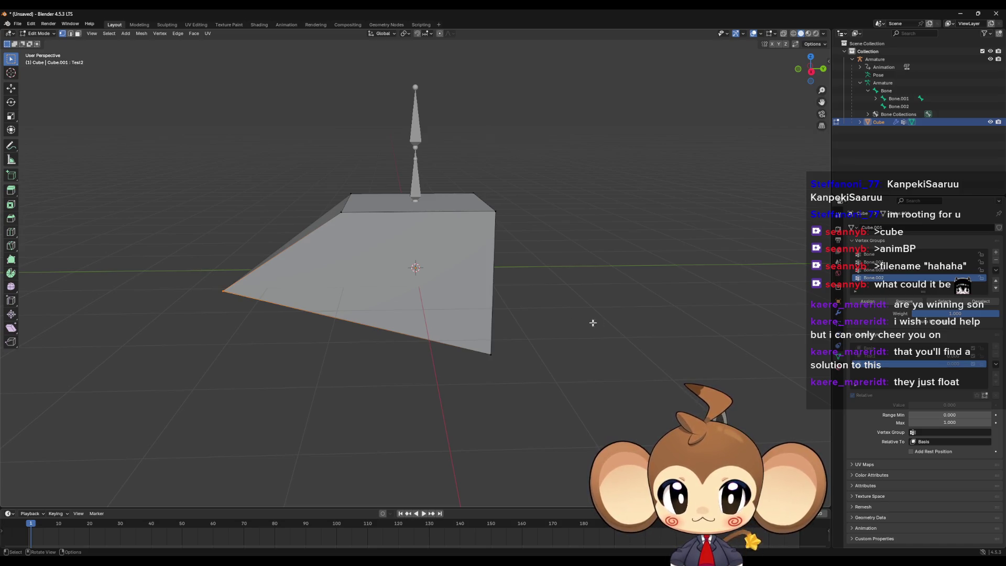
{"action": "key", "text": "Tab"}
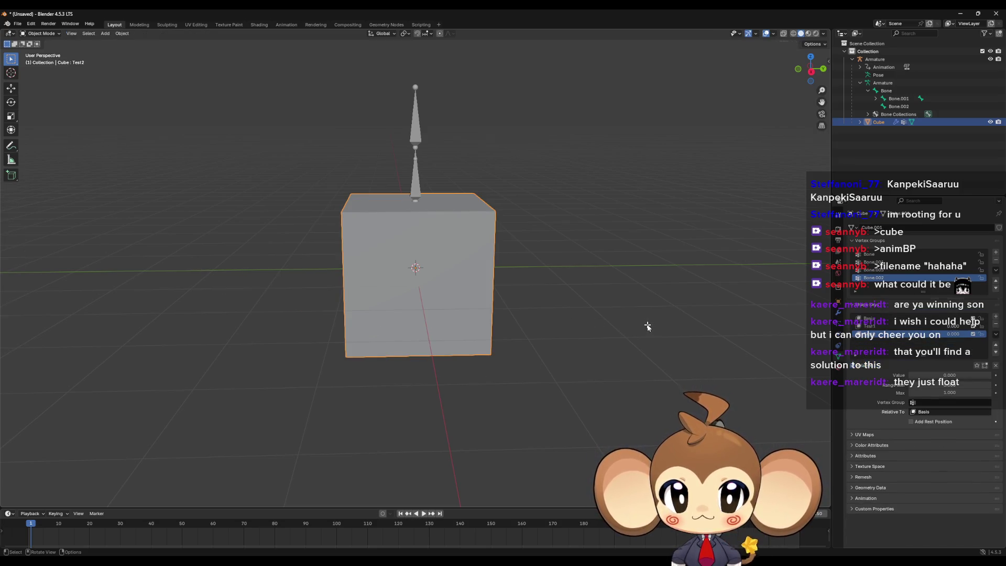
{"action": "key", "text": "Tab"}
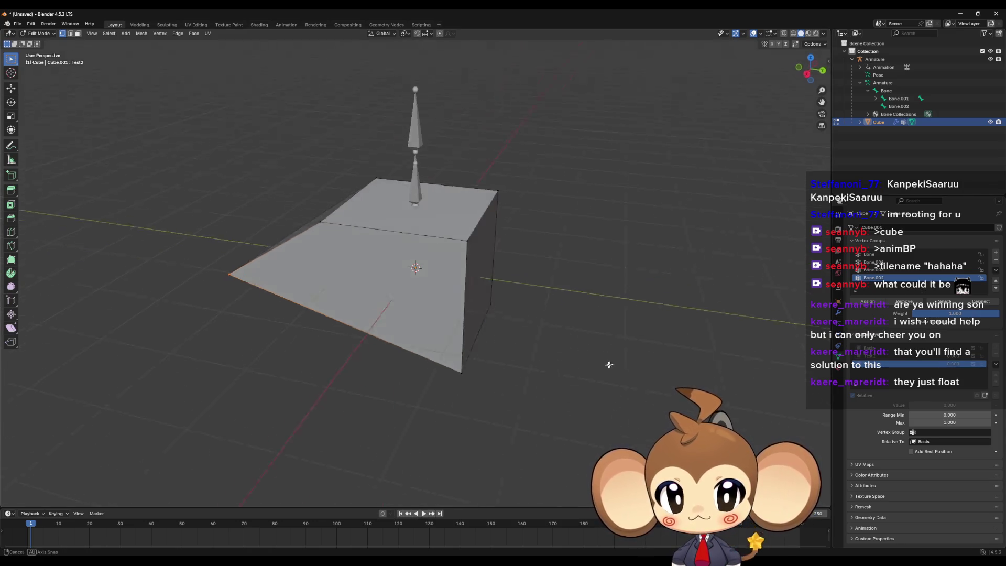
{"action": "key", "text": "Tab"}
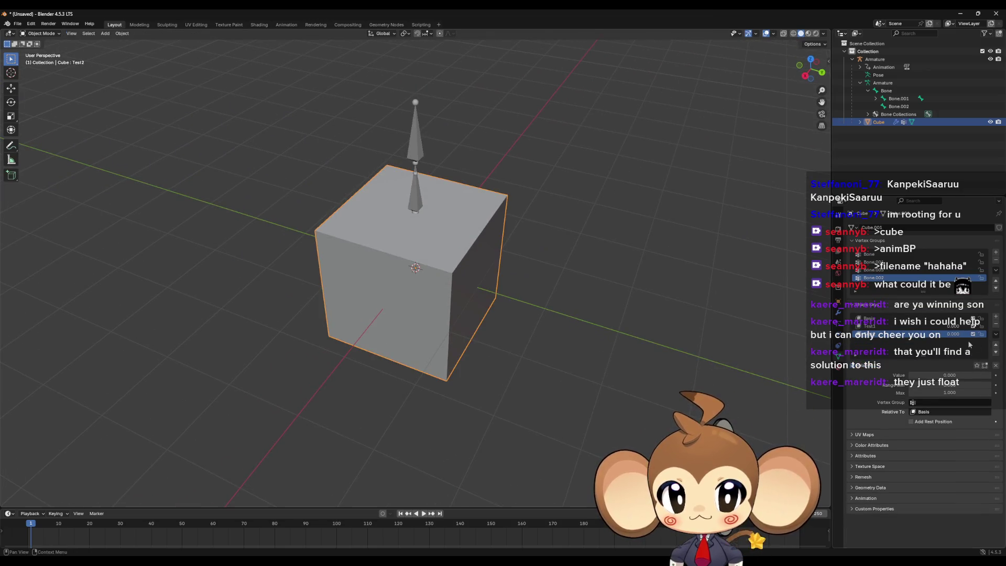
{"action": "key", "text": "Tab"}
{"action": "key", "text": "Tab"}
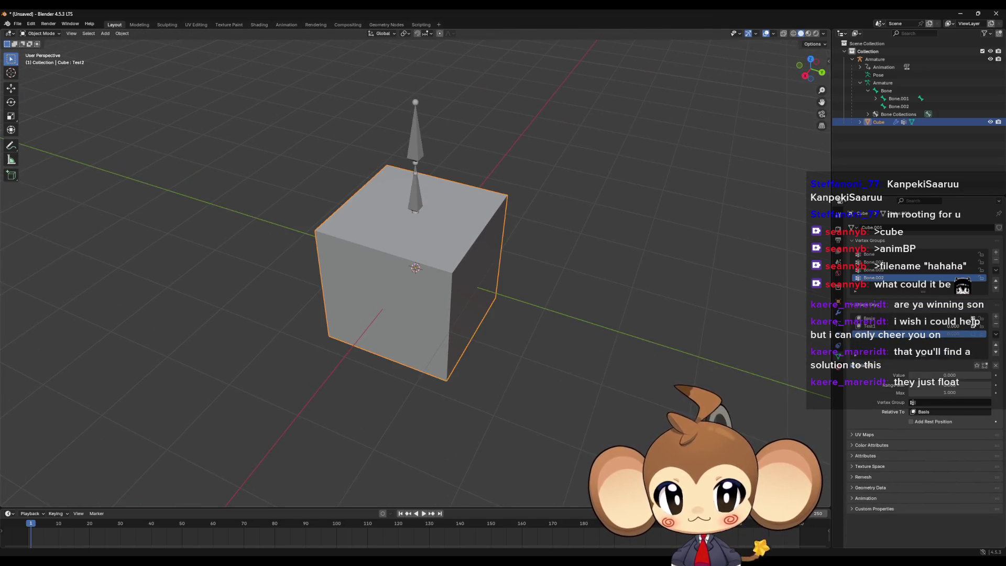
Cycle through the Basis, Test1 and Test2 shape keys, ending on Basis
{"action": "left_click", "coordinate": [924, 318]}
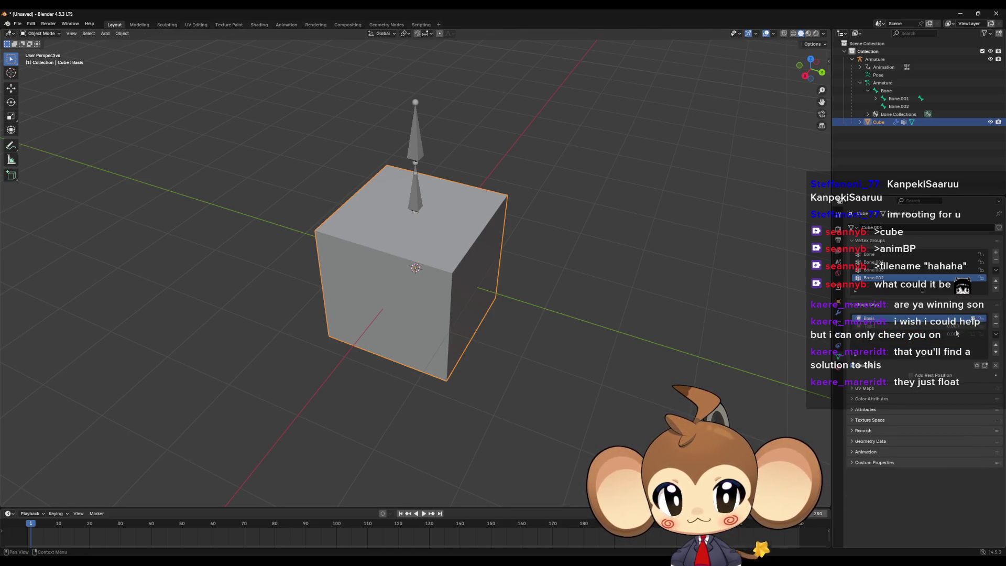
{"action": "left_click", "coordinate": [891, 334]}
{"action": "key", "text": "Tab"}
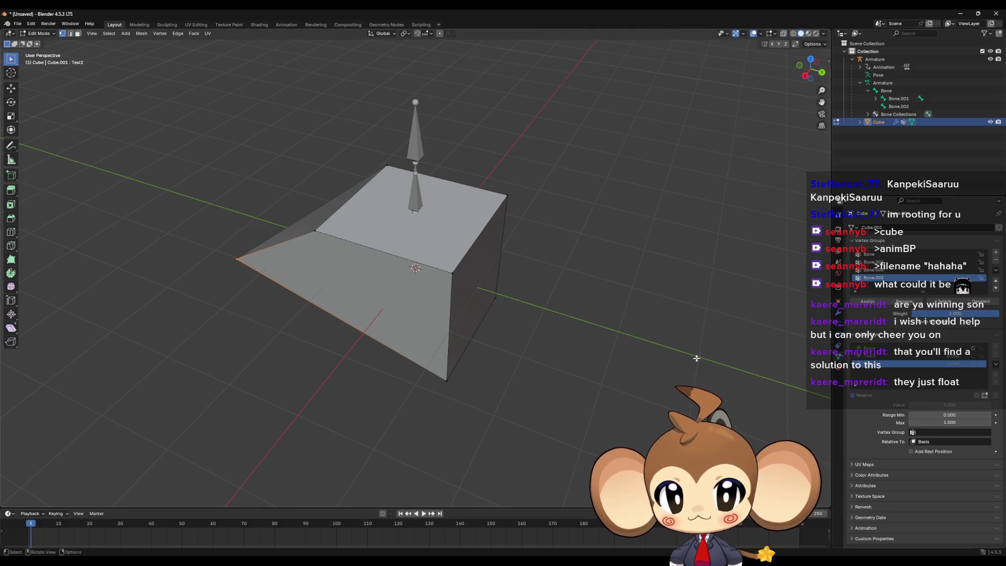
{"action": "left_click", "coordinate": [927, 349]}
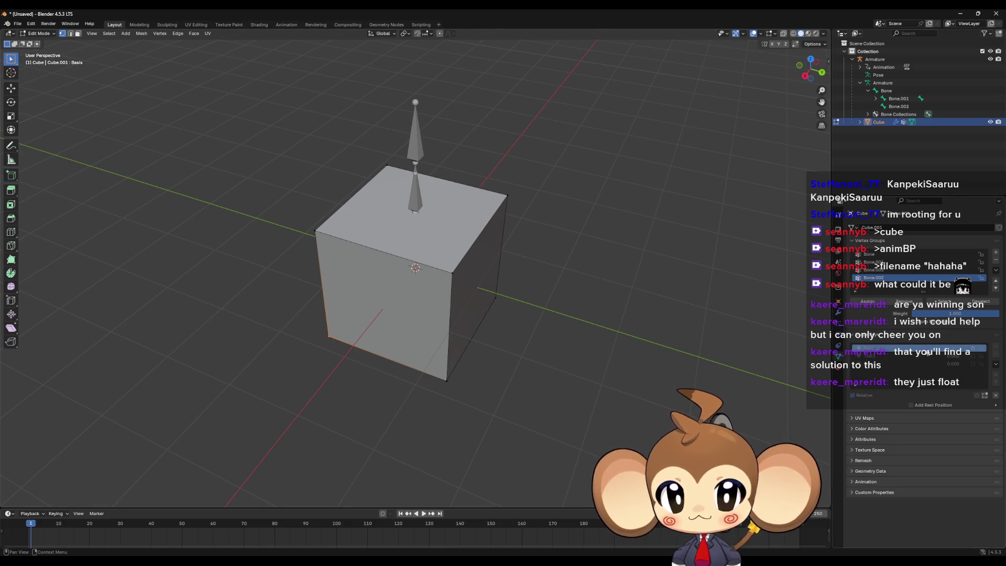
{"action": "left_click", "coordinate": [901, 356]}
{"action": "left_click", "coordinate": [901, 364]}
{"action": "left_click", "coordinate": [901, 349]}
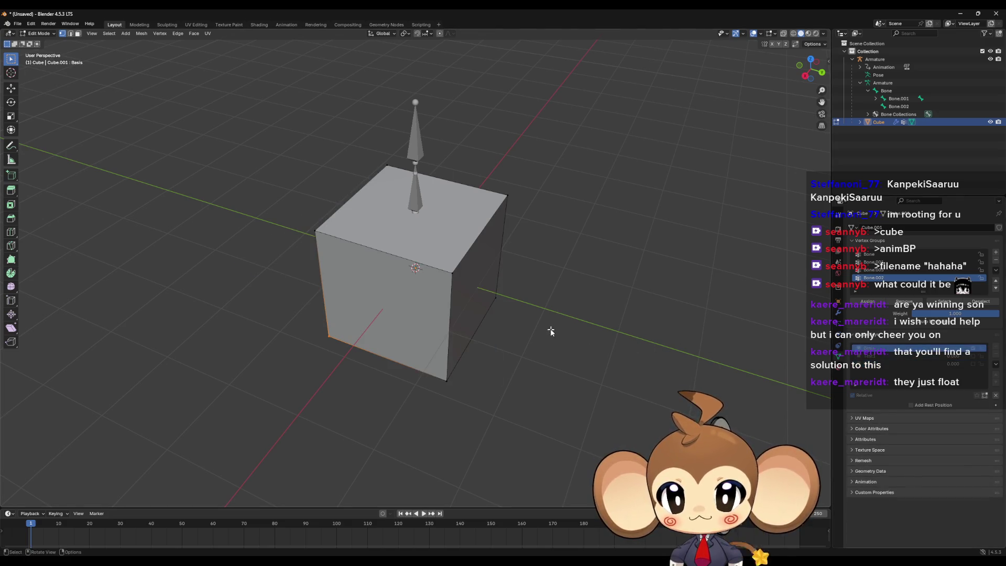
{"action": "key", "text": "Tab"}
{"action": "left_click_drag", "start_coordinate": [552, 331], "coordinate": [585, 314]}
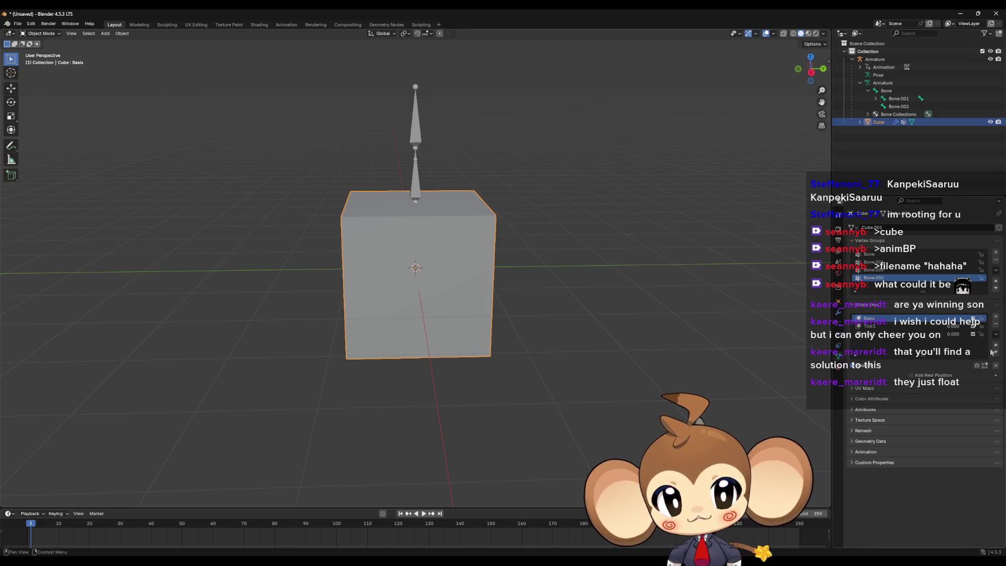
Export the cube and armature as FBX over Abstract_test.fbx, then minimize Blender
{"action": "left_click", "coordinate": [891, 137]}
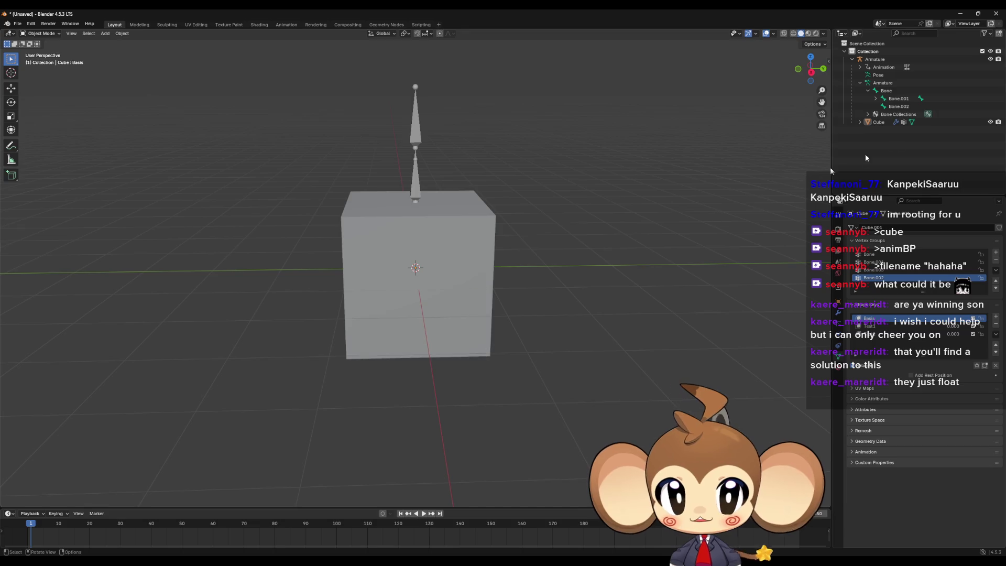
{"action": "left_click", "coordinate": [878, 122]}
{"action": "left_click", "coordinate": [875, 59], "text": "ctrl"}
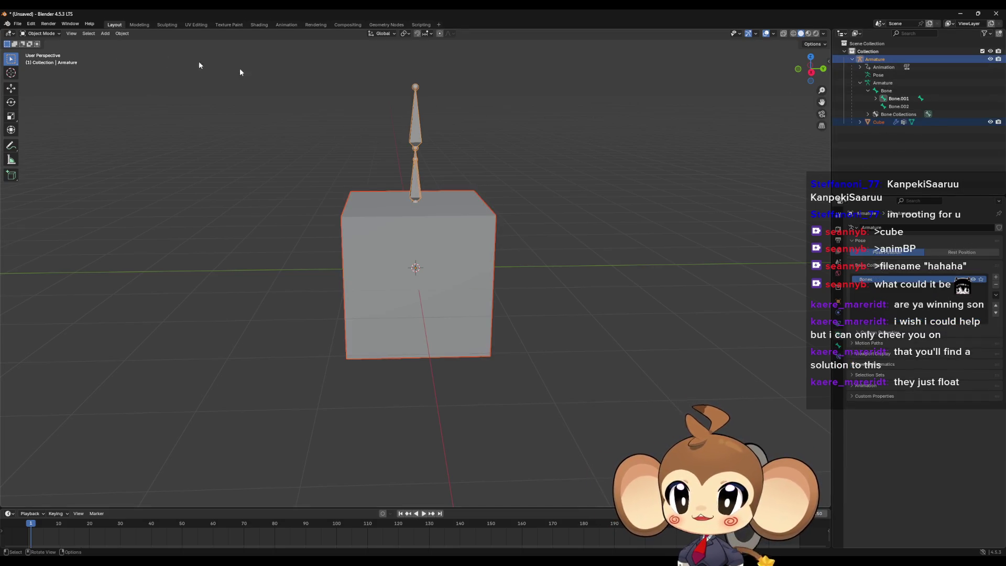
{"action": "left_click", "coordinate": [17, 24]}
{"action": "mouse_move", "coordinate": [52, 143]}
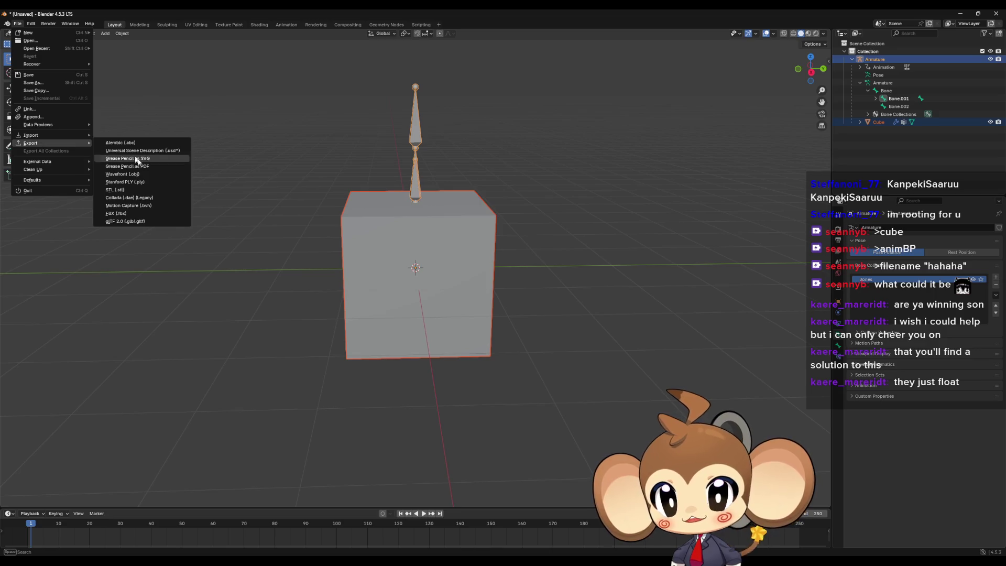
{"action": "left_click", "coordinate": [134, 213]}
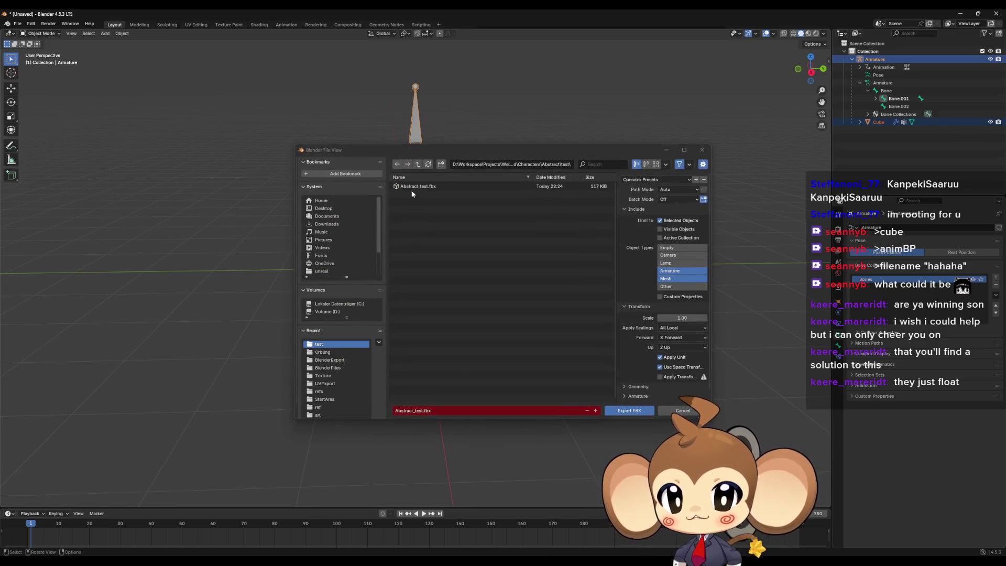
{"action": "left_click", "coordinate": [629, 410]}
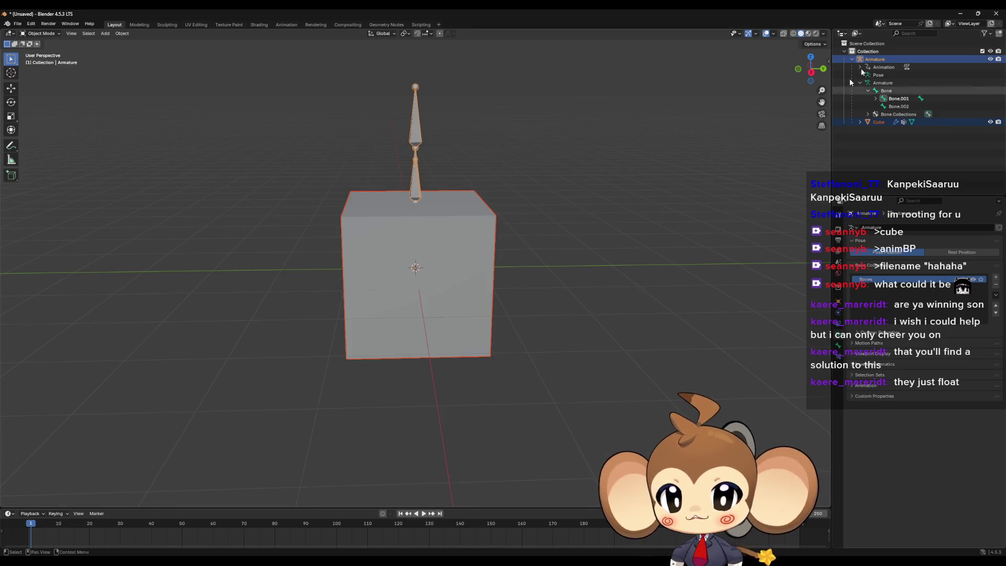
{"action": "left_click", "coordinate": [963, 15]}
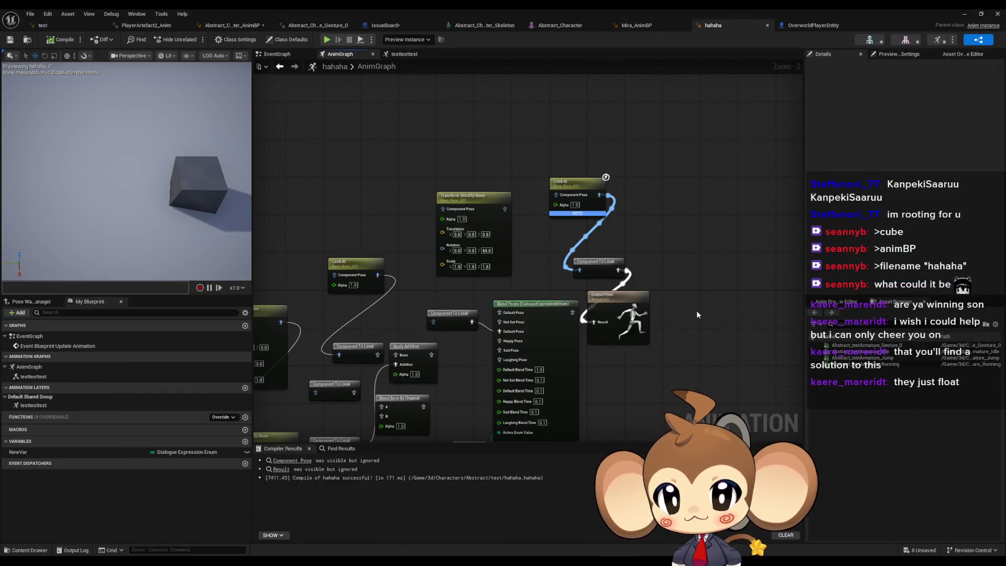
Reimport Abstract_test from the updated FBX in Characters > Abstract test and open its skeleton editor
{"action": "double_click", "coordinate": [594, 23]}
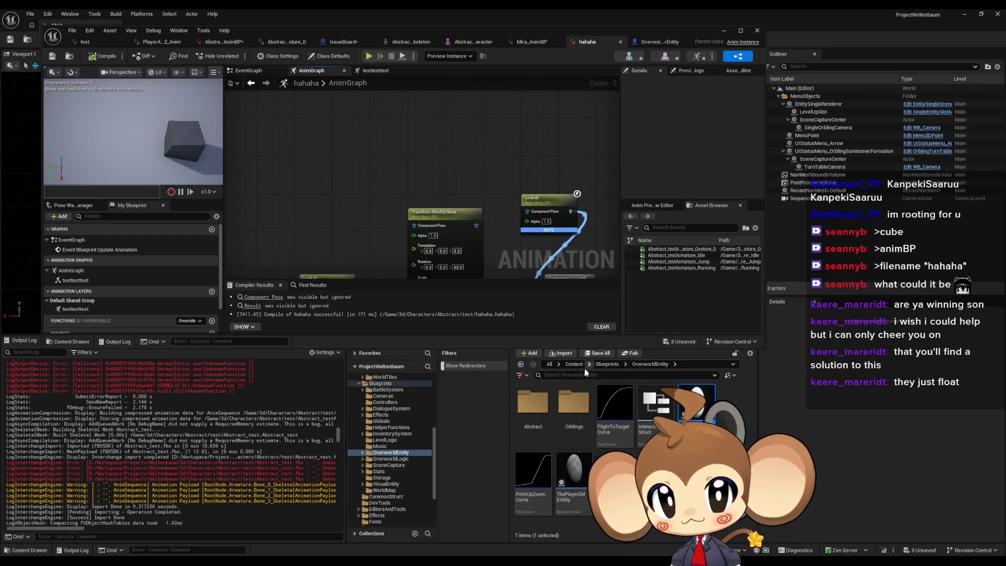
{"action": "left_click", "coordinate": [589, 363]}
{"action": "left_click", "coordinate": [597, 385]}
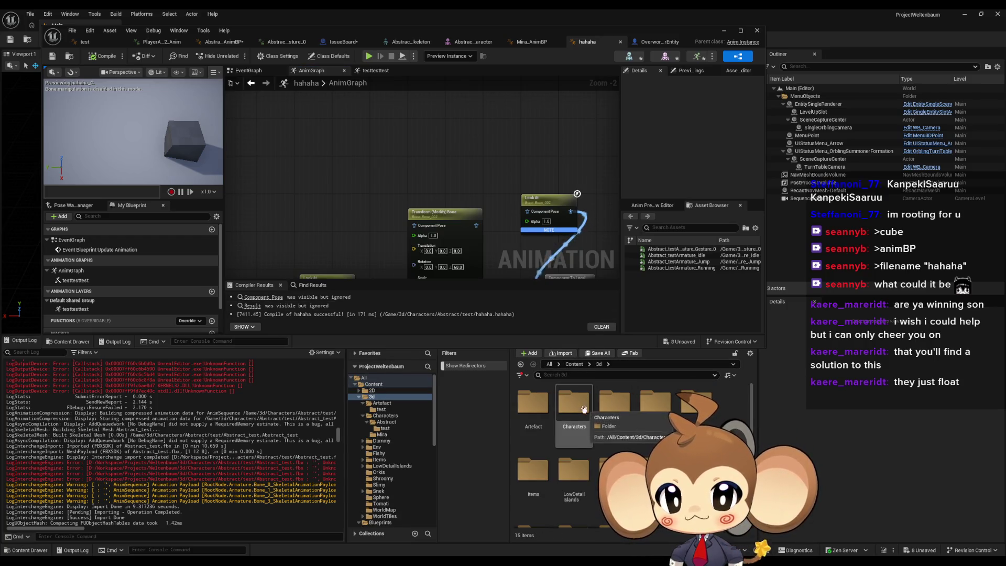
{"action": "double_click", "coordinate": [584, 409]}
{"action": "double_click", "coordinate": [532, 403]}
{"action": "double_click", "coordinate": [533, 404]}
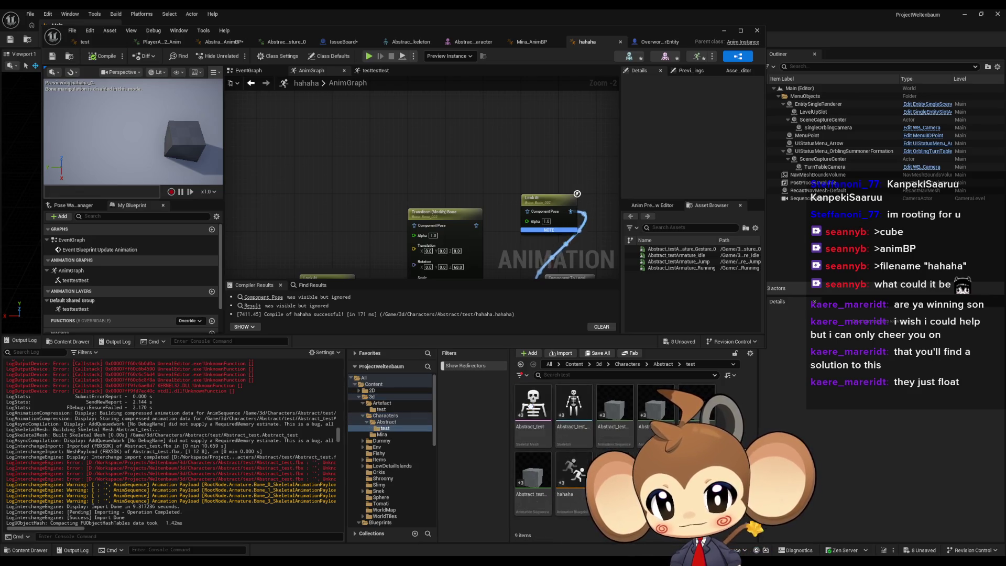
{"action": "right_click", "coordinate": [532, 406]}
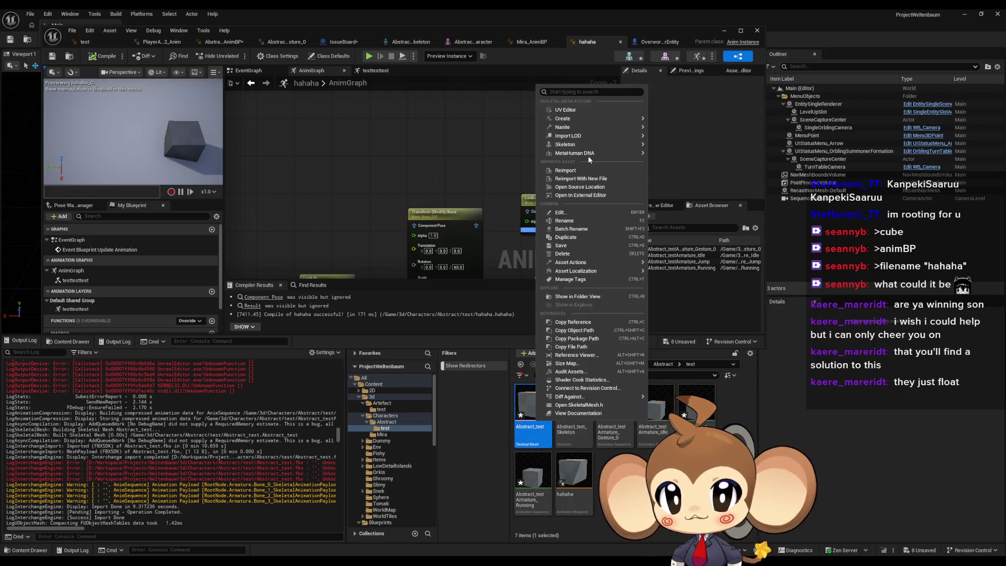
{"action": "left_click", "coordinate": [592, 171]}
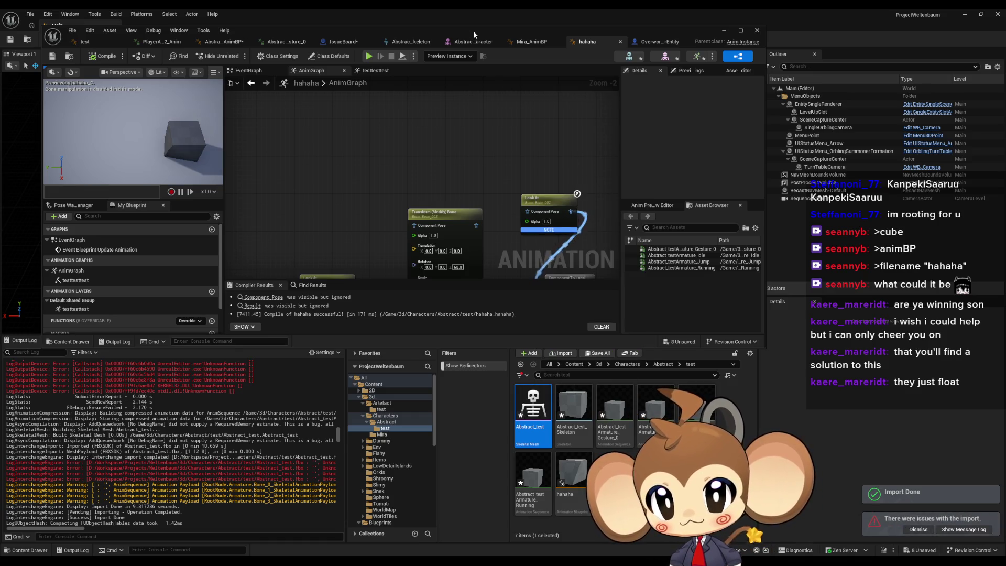
{"action": "double_click", "coordinate": [473, 30]}
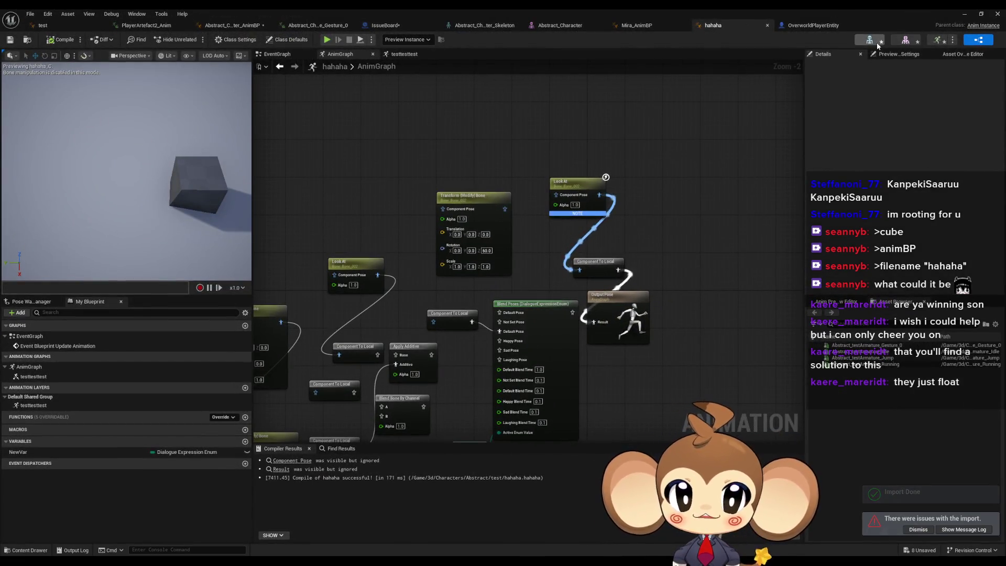
{"action": "left_click", "coordinate": [907, 42]}
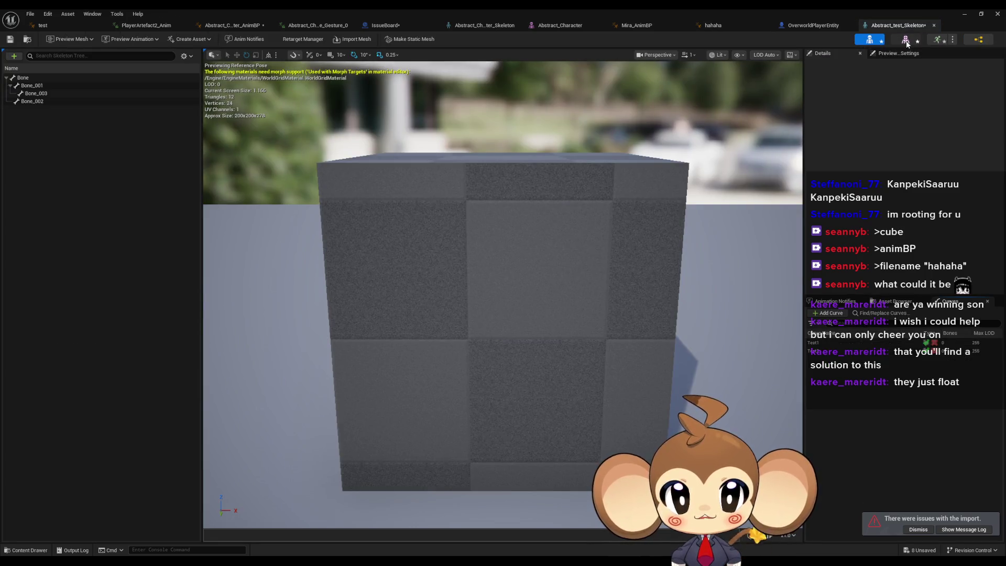
Open the Abstract_test skeletal mesh editor and preview the Test1 morph target weight
{"action": "left_click", "coordinate": [906, 41]}
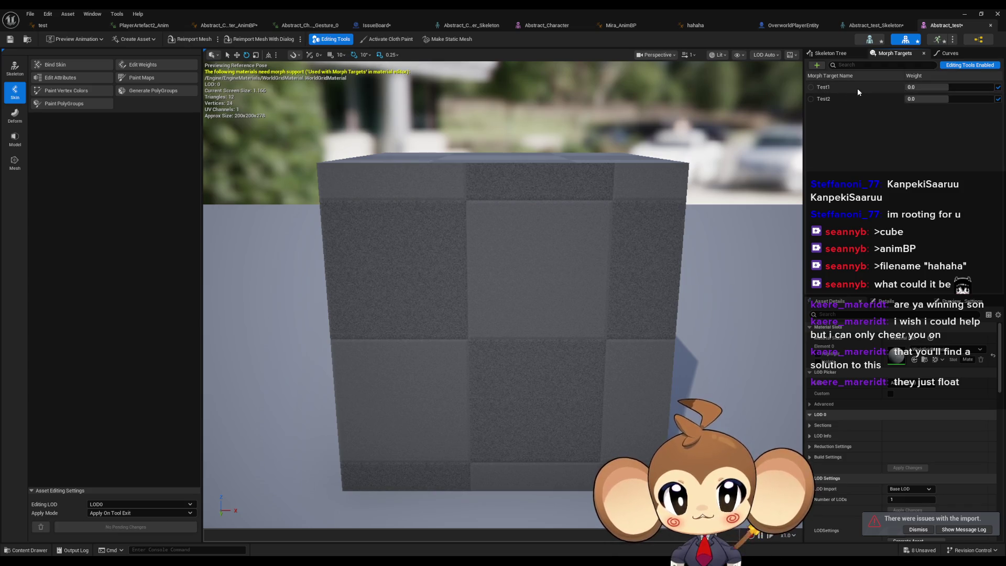
{"action": "mouse_move", "coordinate": [922, 87]}
{"action": "left_mouse_down"}
{"action": "mouse_move", "coordinate": [993, 87]}
{"action": "mouse_move", "coordinate": [953, 87]}
{"action": "left_mouse_up"}
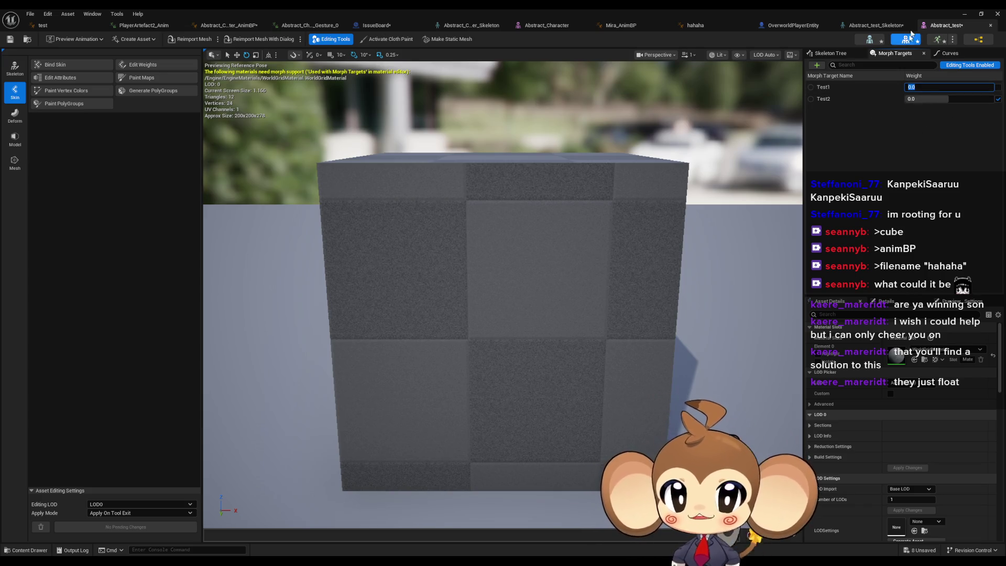
{"action": "mouse_move", "coordinate": [582, 215]}
{"action": "left_mouse_down"}
{"action": "mouse_move", "coordinate": [583, 262]}
{"action": "mouse_move", "coordinate": [530, 262]}
{"action": "mouse_move", "coordinate": [582, 265]}
{"action": "mouse_move", "coordinate": [582, 246]}
{"action": "mouse_move", "coordinate": [619, 230]}
{"action": "left_mouse_up"}
Create a new level, NewWorld, in the test folder and open it, saving pending changes
{"action": "left_click", "coordinate": [964, 13]}
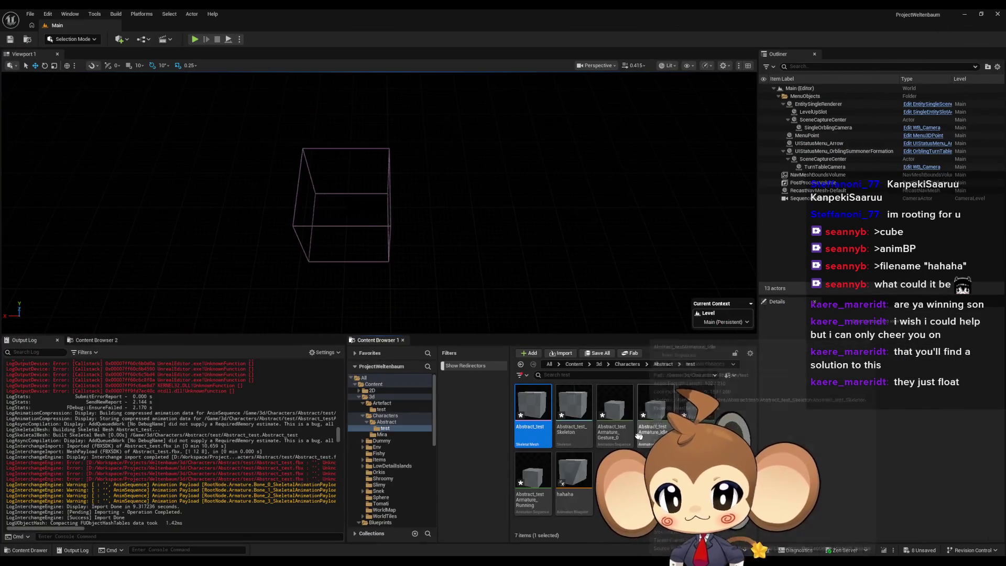
{"action": "right_click", "coordinate": [675, 412]}
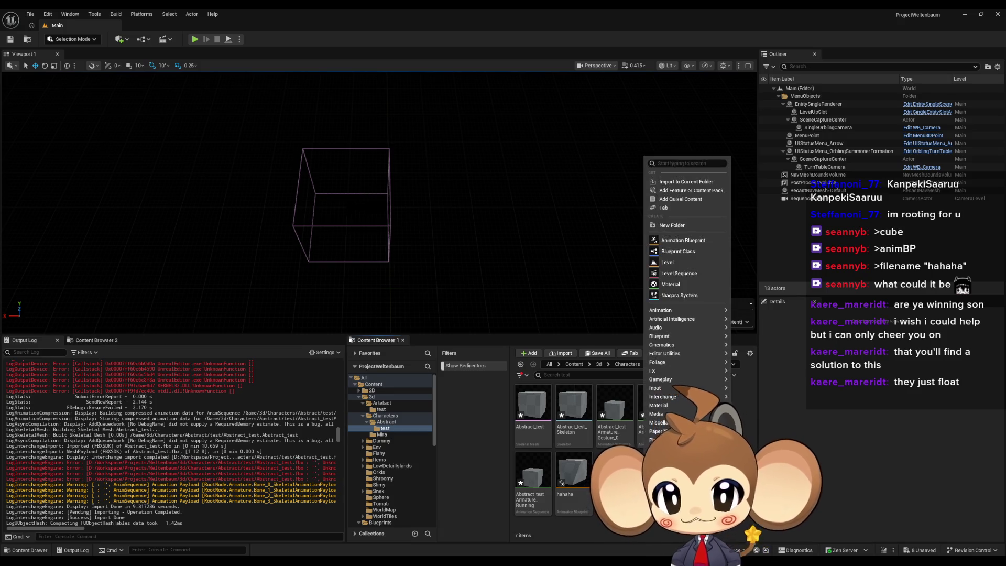
{"action": "left_click", "coordinate": [676, 254]}
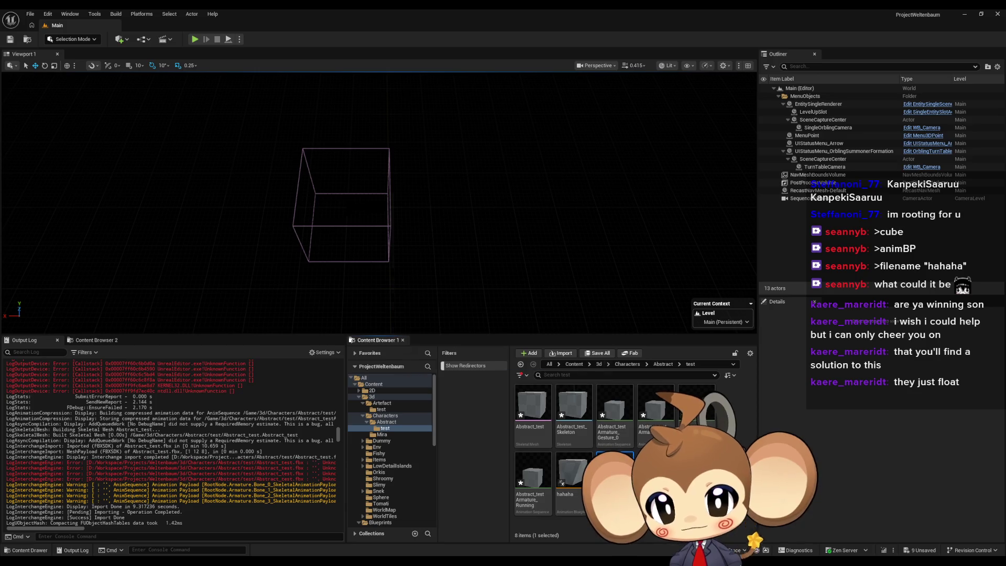
{"action": "key", "text": "ctrl+shift+s"}
{"action": "left_click", "coordinate": [525, 376]}
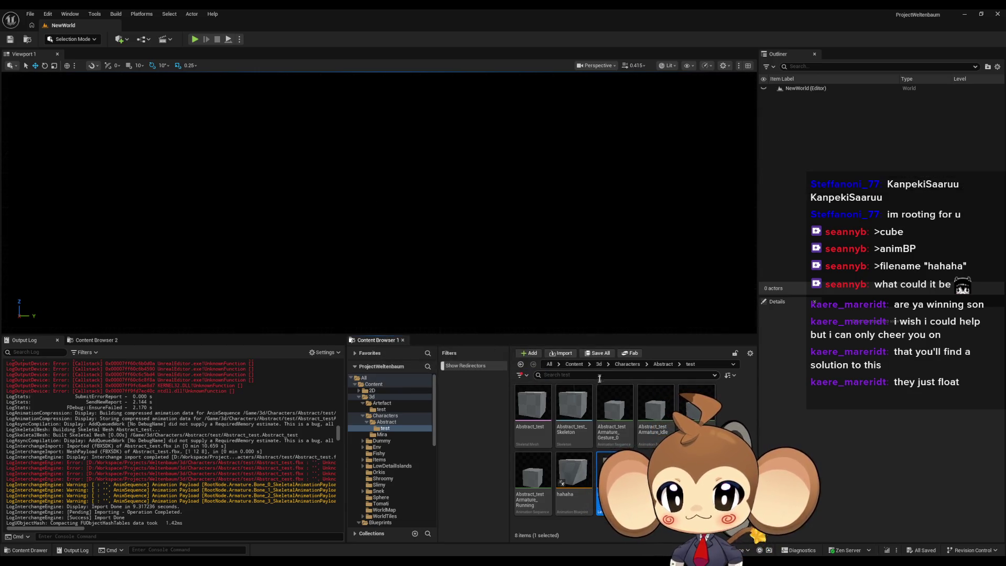
Place the Abstract_test cube in NewWorld and open the Level Blueprint
{"action": "left_click_drag", "start_coordinate": [532, 250], "coordinate": [538, 253]}
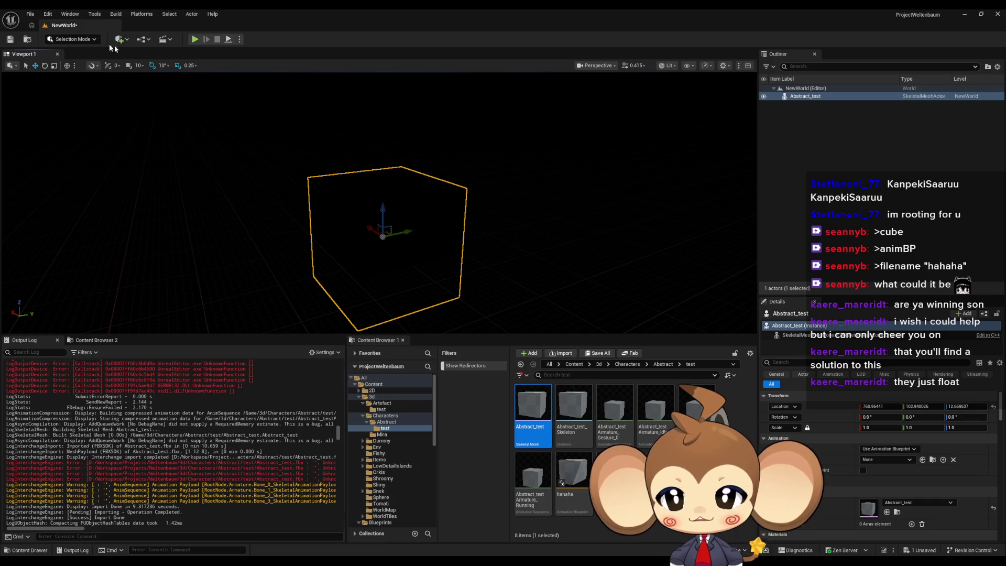
{"action": "left_click", "coordinate": [142, 39]}
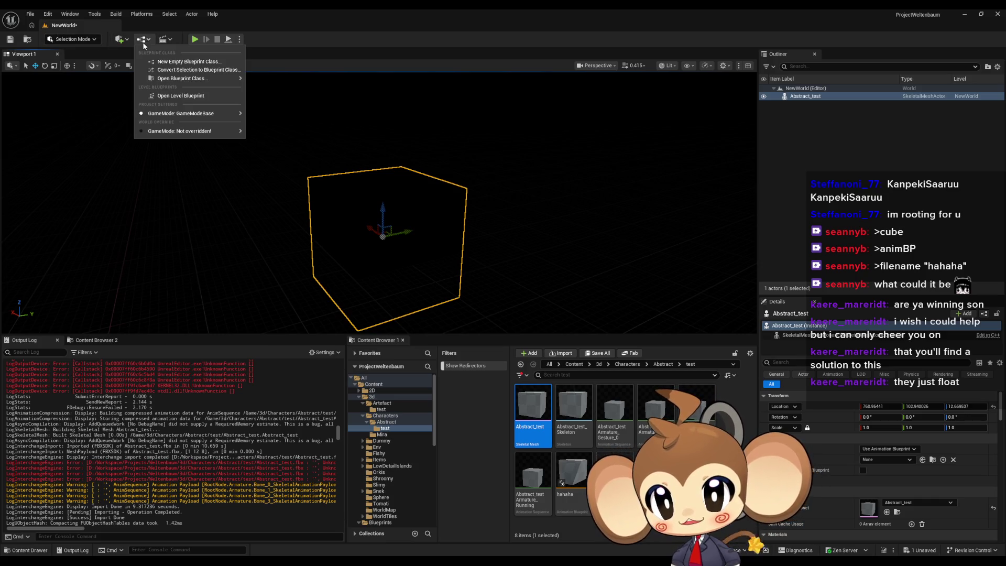
{"action": "left_click", "coordinate": [184, 97]}
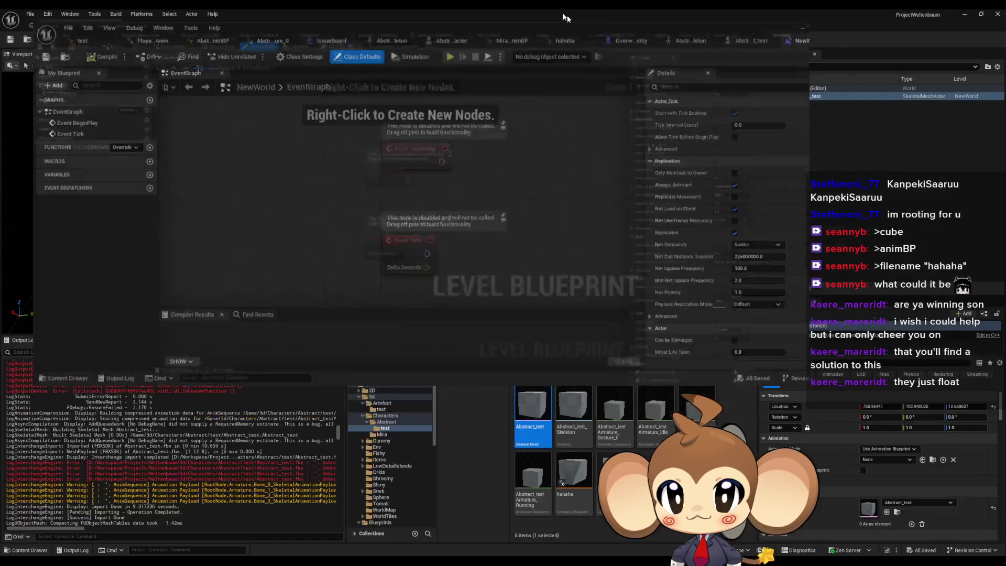
Add an Abstract_test reference and a Set Morph Target node targeting Test1
{"action": "mouse_move", "coordinate": [806, 97]}
{"action": "left_mouse_down"}
{"action": "mouse_move", "coordinate": [524, 157]}
{"action": "mouse_move", "coordinate": [515, 149]}
{"action": "mouse_move", "coordinate": [614, 142]}
{"action": "left_mouse_up"}
{"action": "double_click", "coordinate": [488, 29]}
{"action": "type", "text": "m"}
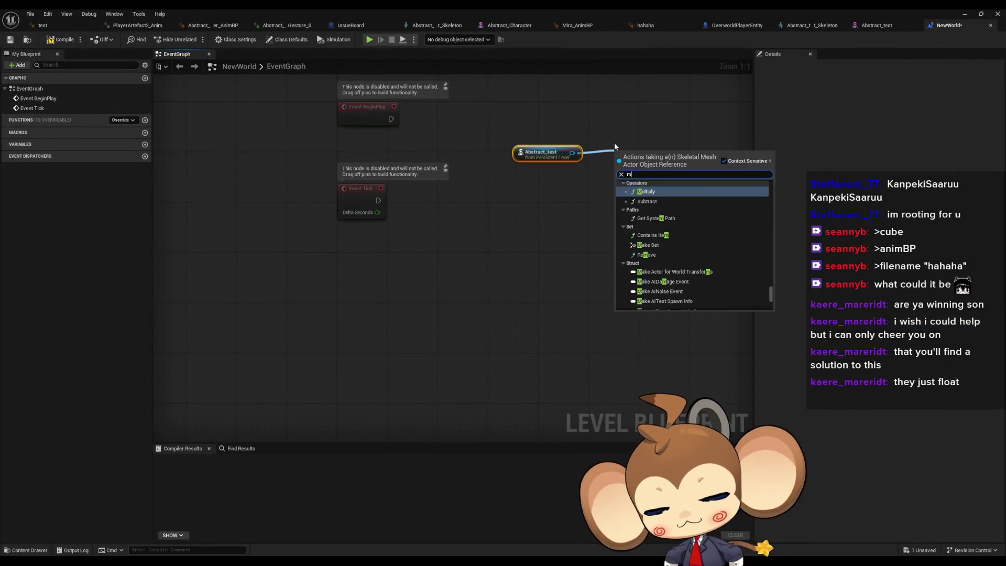
{"action": "type", "text": "orph"}
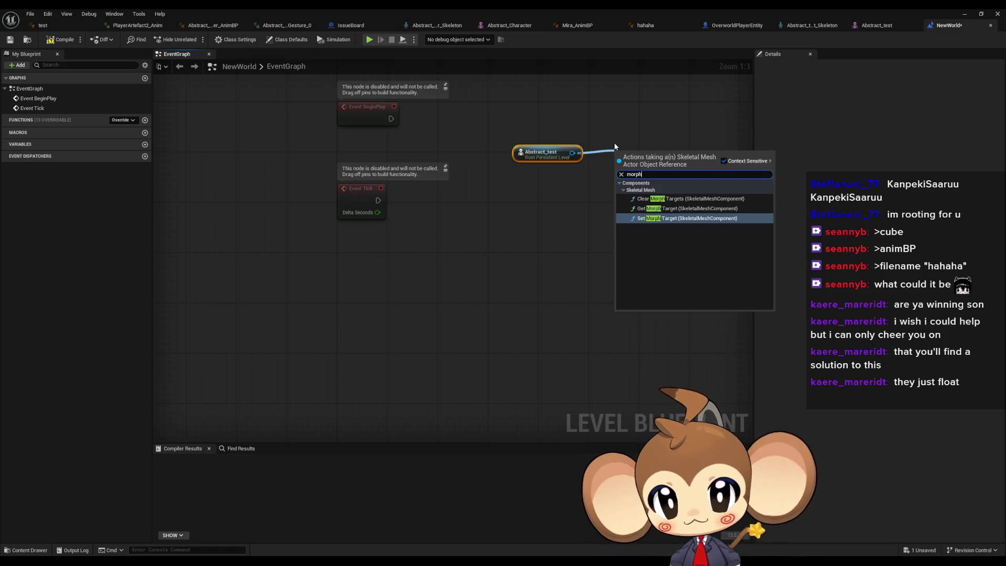
{"action": "left_click", "coordinate": [686, 218]}
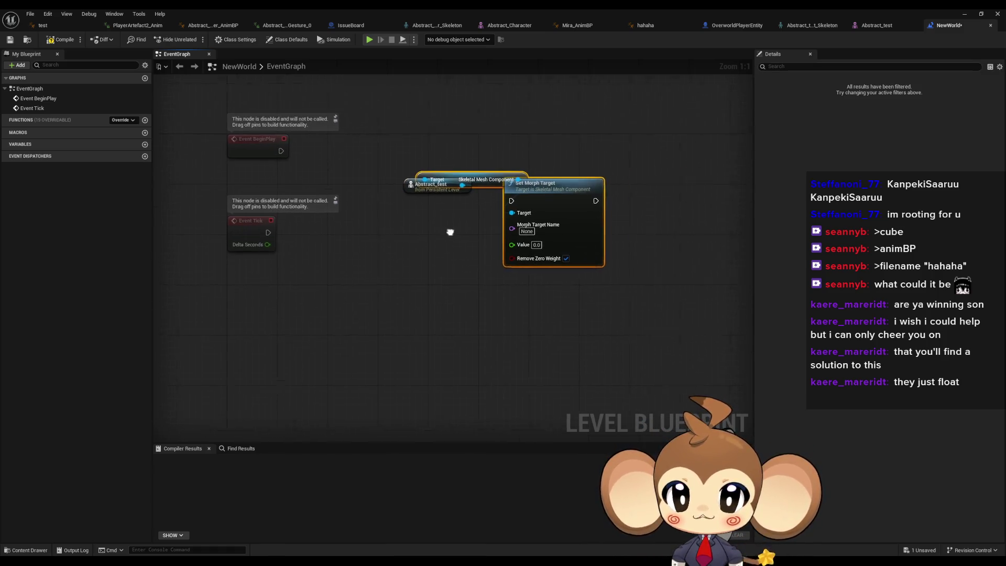
{"action": "left_click_drag", "start_coordinate": [528, 189], "coordinate": [649, 189]}
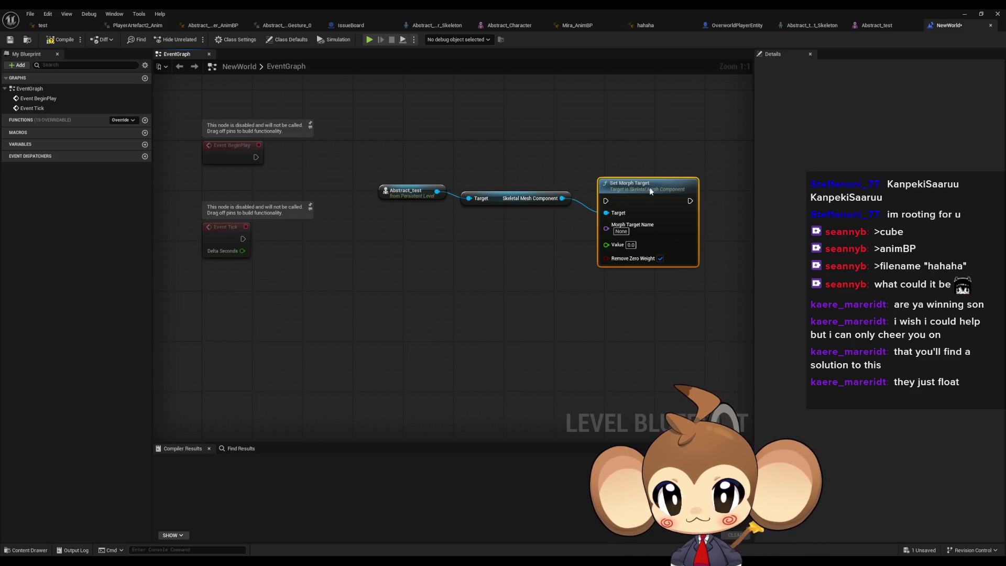
{"action": "left_click_drag", "start_coordinate": [570, 152], "coordinate": [464, 169]}
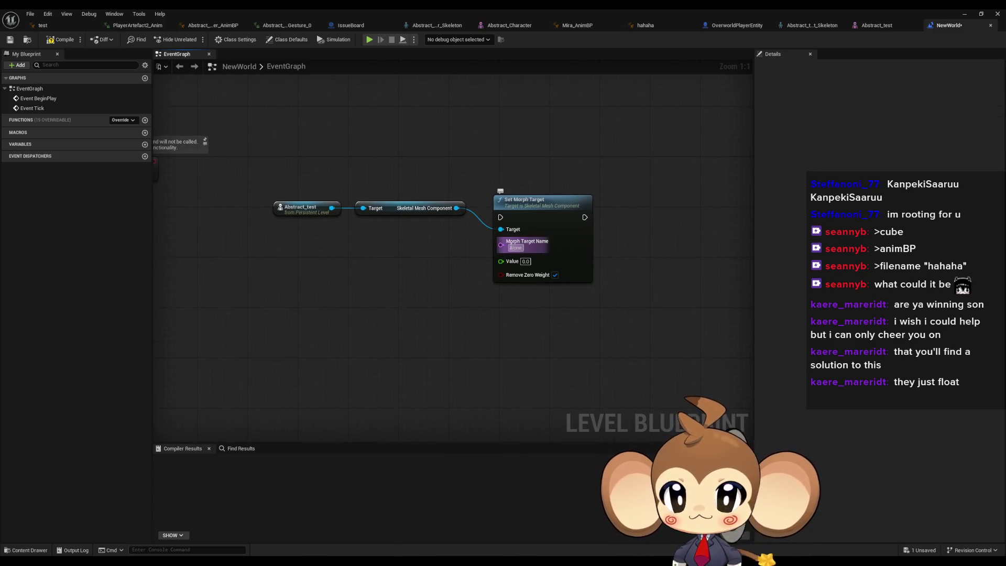
{"action": "type", "text": "Test1"}
{"action": "key", "text": "Return"}
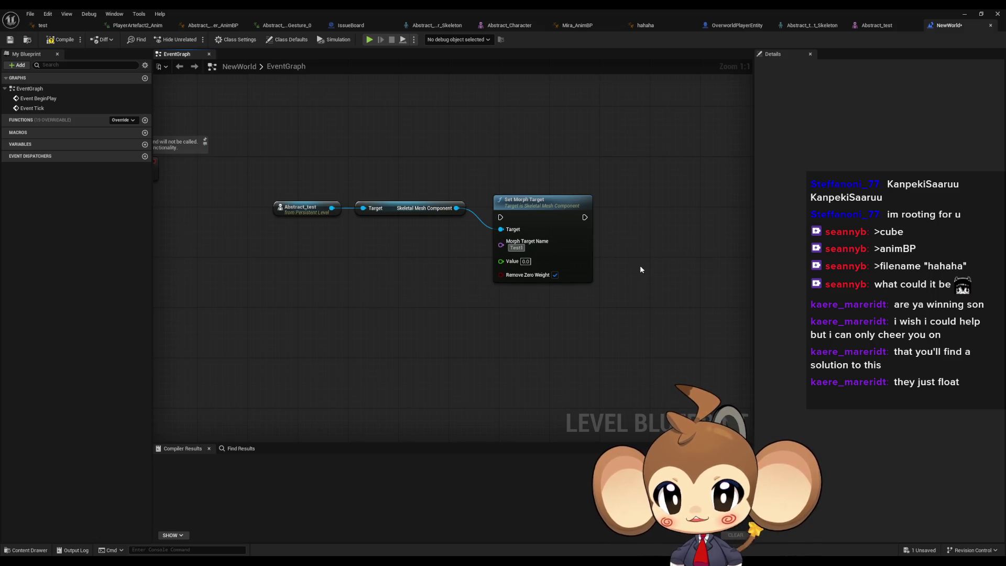
Wire Event BeginPlay into Set Morph Target and return to the level editor
{"action": "left_click_drag", "start_coordinate": [519, 341], "coordinate": [561, 379]}
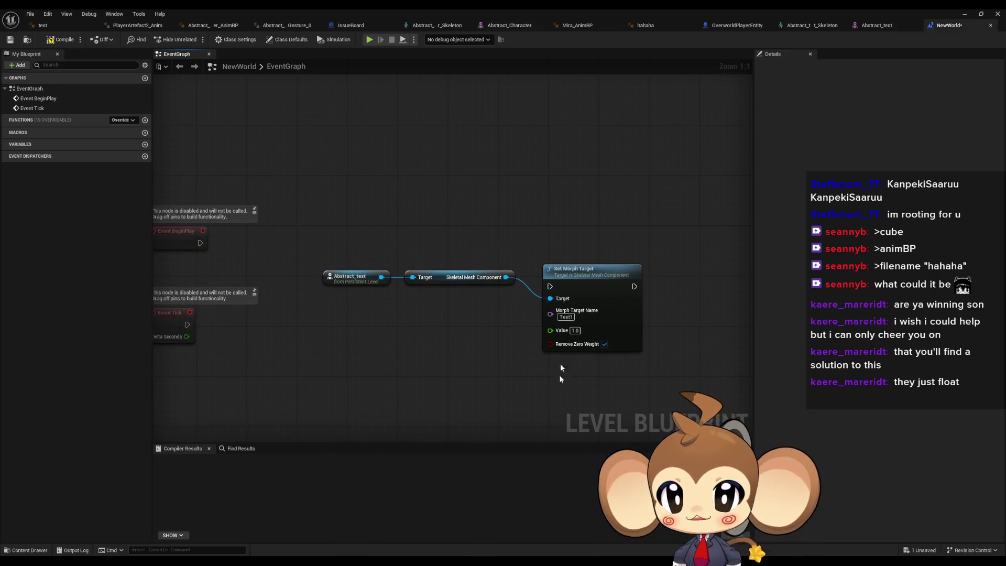
{"action": "left_click_drag", "start_coordinate": [259, 245], "coordinate": [335, 225]}
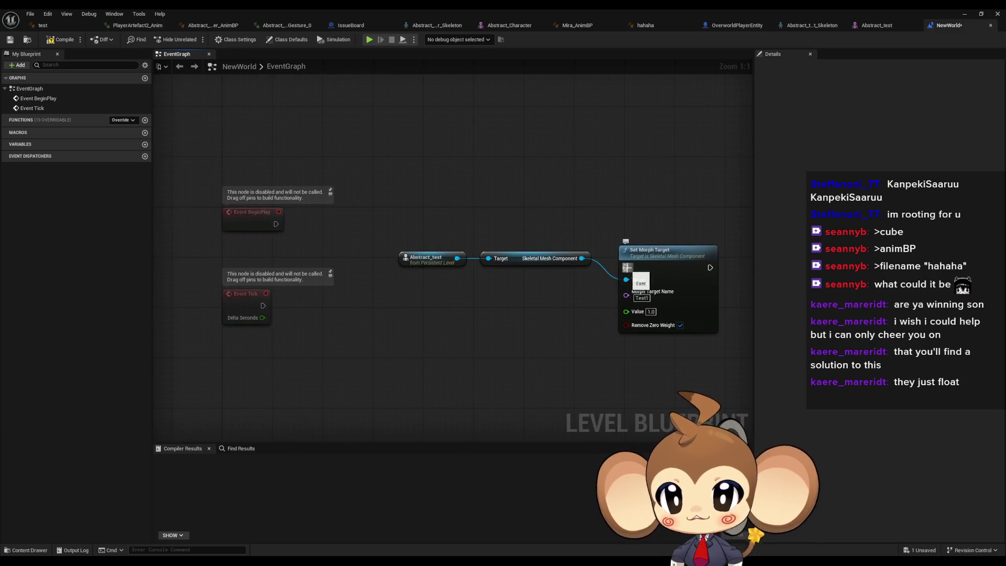
{"action": "left_click_drag", "start_coordinate": [627, 268], "coordinate": [276, 224]}
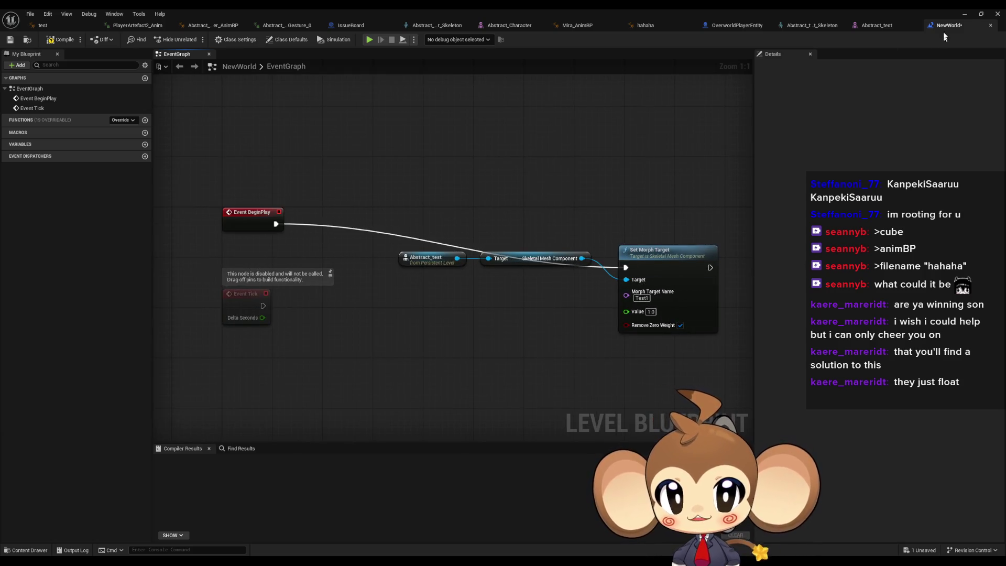
{"action": "left_click", "coordinate": [964, 14]}
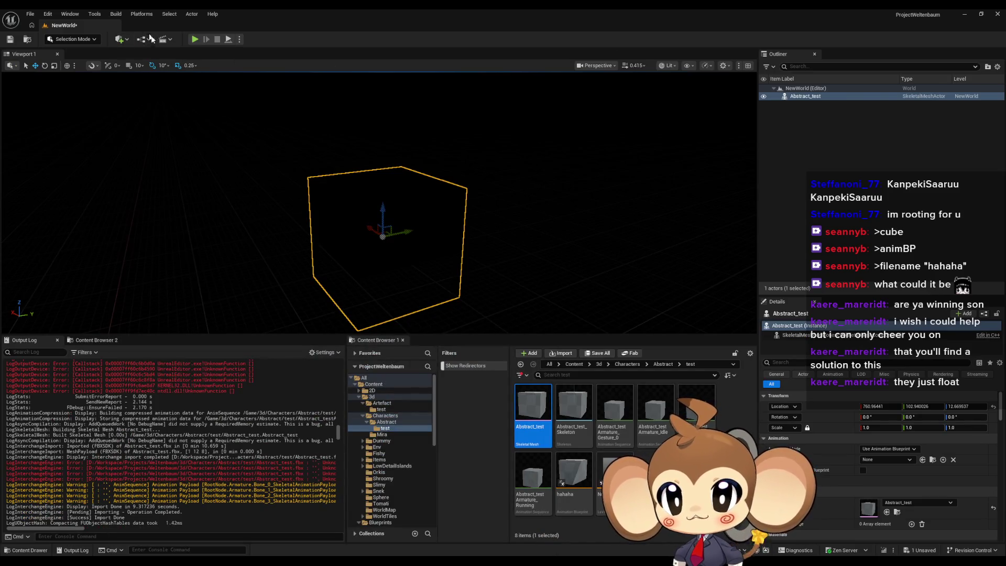
Add a point light above the cube and adjust its attenuation radius and intensity
{"action": "left_click", "coordinate": [122, 41]}
{"action": "mouse_move", "coordinate": [158, 122]}
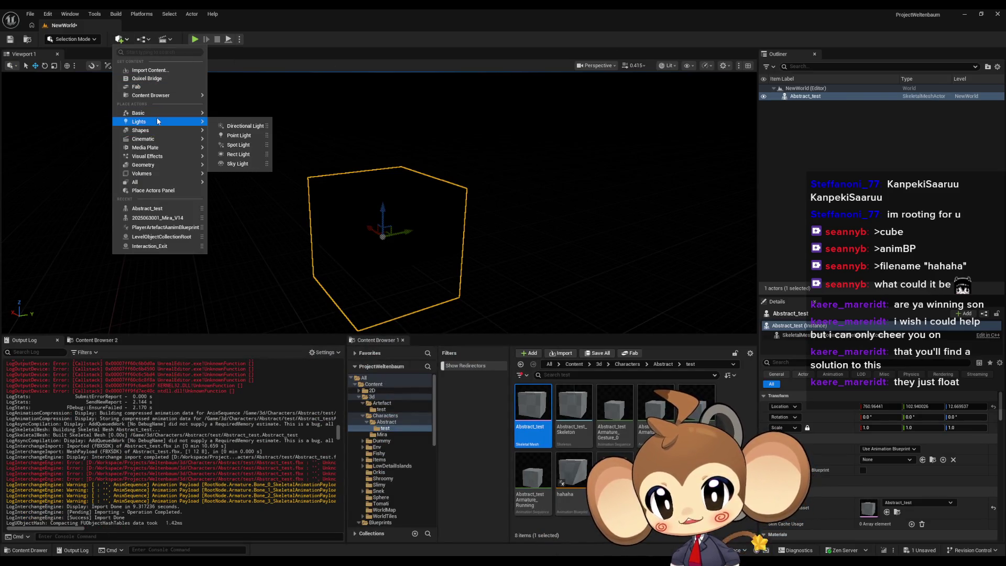
{"action": "left_click", "coordinate": [243, 135]}
{"action": "mouse_move", "coordinate": [382, 181]}
{"action": "left_mouse_down"}
{"action": "mouse_move", "coordinate": [371, 90]}
{"action": "mouse_move", "coordinate": [537, 102]}
{"action": "mouse_move", "coordinate": [492, 109]}
{"action": "mouse_move", "coordinate": [518, 132]}
{"action": "left_mouse_up"}
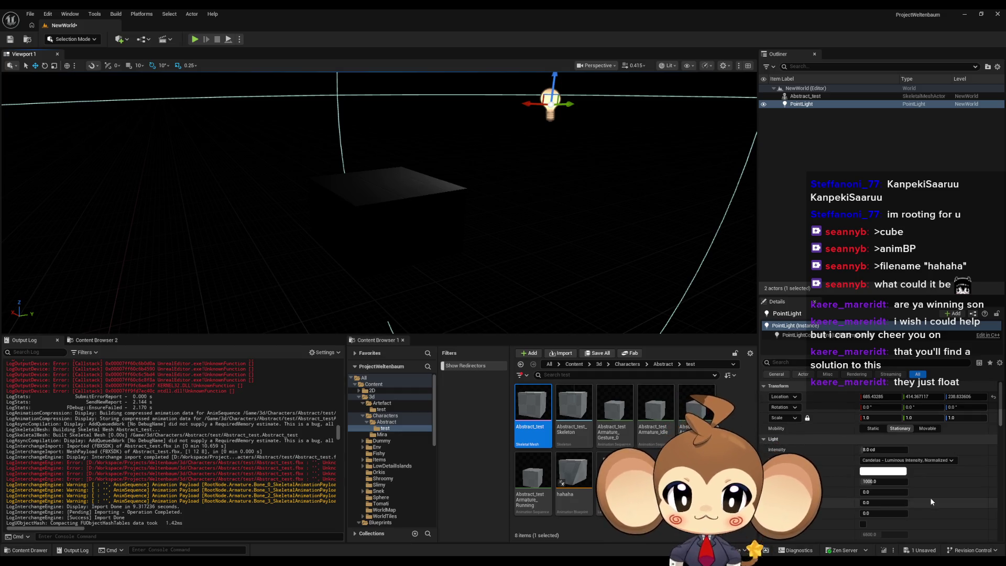
{"action": "mouse_move", "coordinate": [883, 481]}
{"action": "left_mouse_down"}
{"action": "mouse_move", "coordinate": [876, 485]}
{"action": "mouse_move", "coordinate": [912, 481]}
{"action": "left_mouse_up"}
{"action": "left_click", "coordinate": [879, 481]}
{"action": "mouse_move", "coordinate": [883, 449]}
{"action": "left_mouse_down"}
{"action": "mouse_move", "coordinate": [862, 450]}
{"action": "mouse_move", "coordinate": [893, 449]}
{"action": "left_mouse_up"}
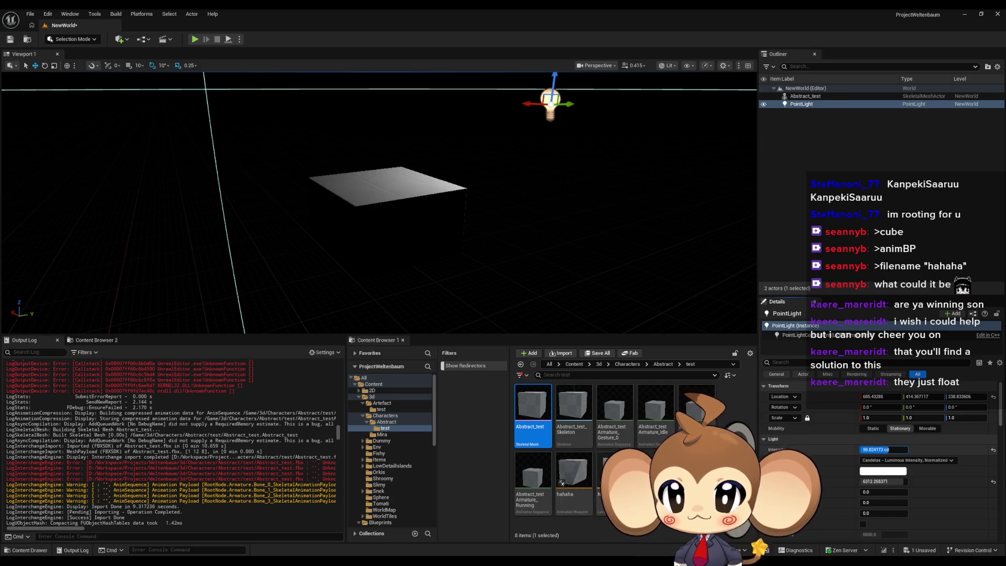
Duplicate the light as PointLight2 and position it off to one side of the cube
{"action": "mouse_move", "coordinate": [545, 107]}
{"action": "left_mouse_down", "text": "alt"}
{"action": "mouse_move", "coordinate": [199, 87]}
{"action": "mouse_move", "coordinate": [225, 124]}
{"action": "mouse_move", "coordinate": [215, 101]}
{"action": "mouse_move", "coordinate": [316, 152]}
{"action": "mouse_move", "coordinate": [335, 212]}
{"action": "left_mouse_up", "text": "alt"}
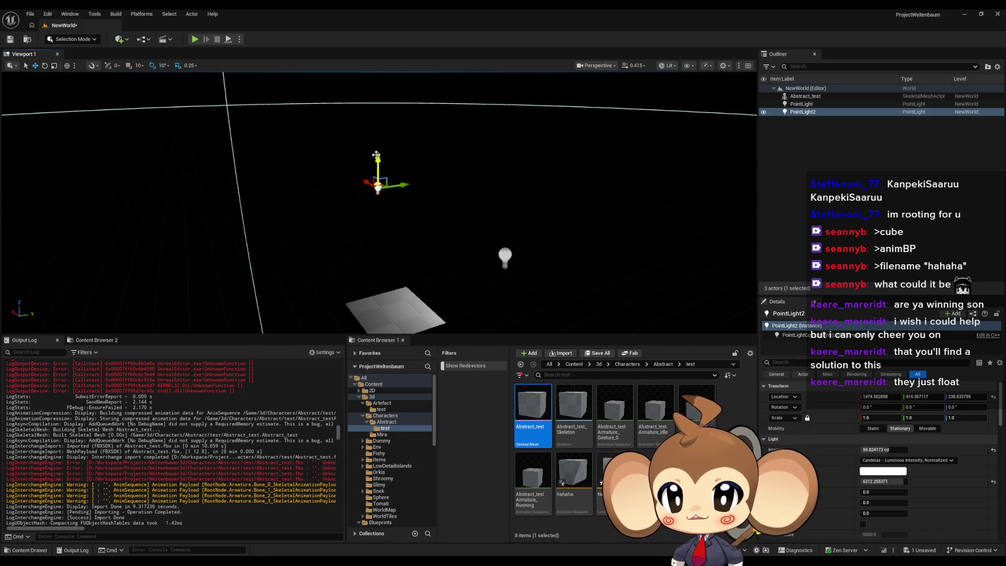
{"action": "mouse_move", "coordinate": [376, 155]}
{"action": "left_mouse_down"}
{"action": "mouse_move", "coordinate": [294, 246]}
{"action": "mouse_move", "coordinate": [180, 238]}
{"action": "mouse_move", "coordinate": [180, 215]}
{"action": "mouse_move", "coordinate": [233, 186]}
{"action": "mouse_move", "coordinate": [242, 213]}
{"action": "mouse_move", "coordinate": [351, 219]}
{"action": "mouse_move", "coordinate": [411, 299]}
{"action": "mouse_move", "coordinate": [377, 225]}
{"action": "left_mouse_up"}
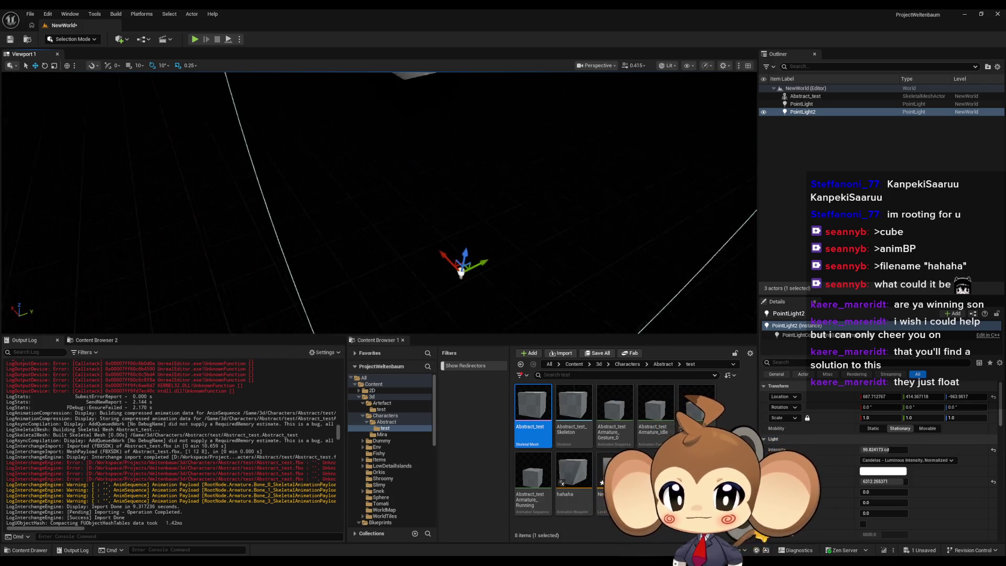
{"action": "mouse_move", "coordinate": [464, 244]}
{"action": "left_mouse_down"}
{"action": "mouse_move", "coordinate": [483, 106]}
{"action": "mouse_move", "coordinate": [481, 121]}
{"action": "left_mouse_up"}
{"action": "left_click_drag", "start_coordinate": [503, 168], "coordinate": [550, 270]}
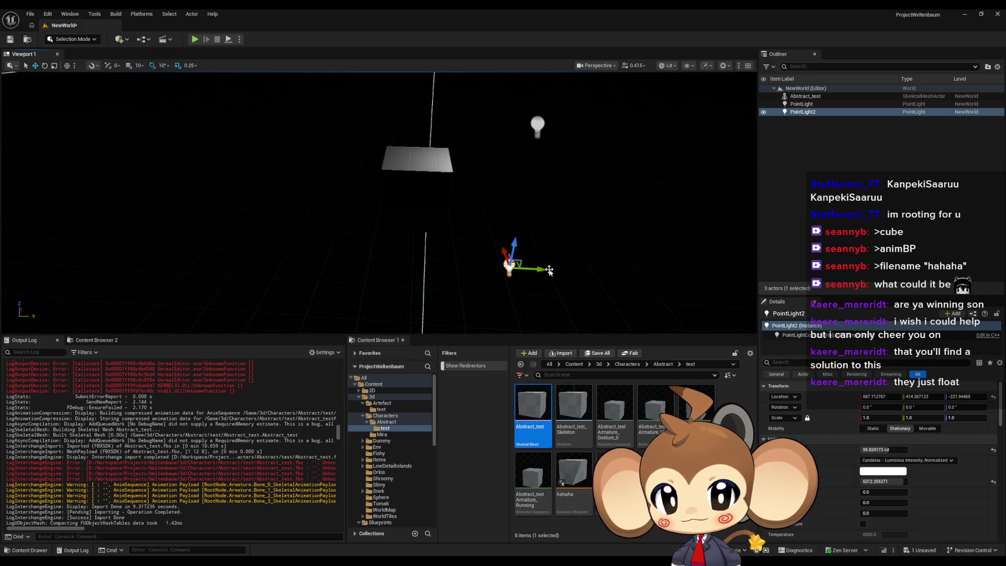
{"action": "left_click", "coordinate": [993, 396]}
{"action": "mouse_move", "coordinate": [596, 310]}
{"action": "left_mouse_down"}
{"action": "mouse_move", "coordinate": [577, 307]}
{"action": "mouse_move", "coordinate": [603, 309]}
{"action": "mouse_move", "coordinate": [587, 325]}
{"action": "mouse_move", "coordinate": [566, 309]}
{"action": "left_mouse_up"}
{"action": "mouse_move", "coordinate": [501, 242]}
{"action": "left_mouse_down"}
{"action": "mouse_move", "coordinate": [408, 220]}
{"action": "mouse_move", "coordinate": [385, 252]}
{"action": "mouse_move", "coordinate": [386, 234]}
{"action": "mouse_move", "coordinate": [387, 272]}
{"action": "mouse_move", "coordinate": [172, 59]}
{"action": "left_mouse_up"}
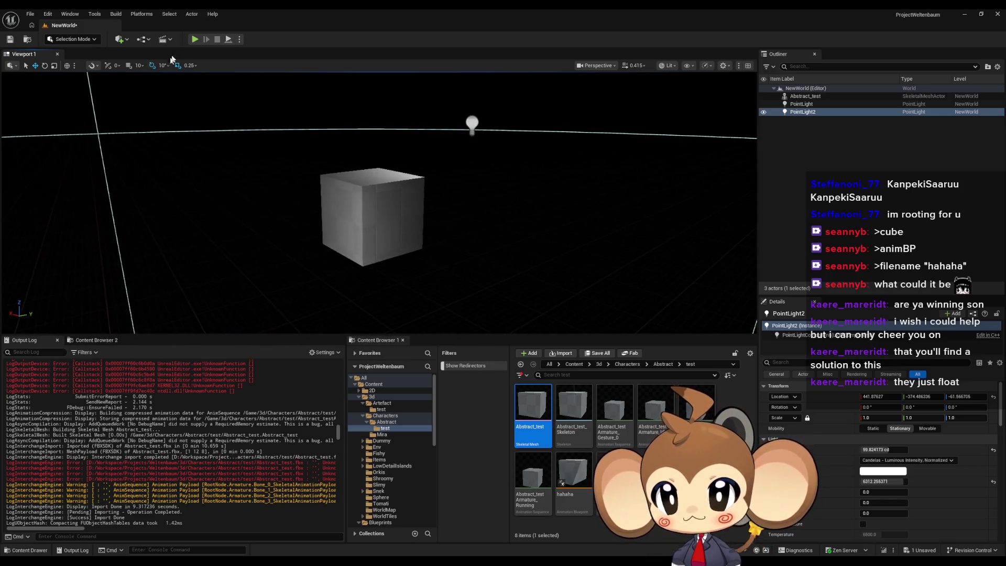
Play-test the level, stop it, then select the Abstract_test cube and its skeletal mesh component
{"action": "left_click", "coordinate": [196, 37]}
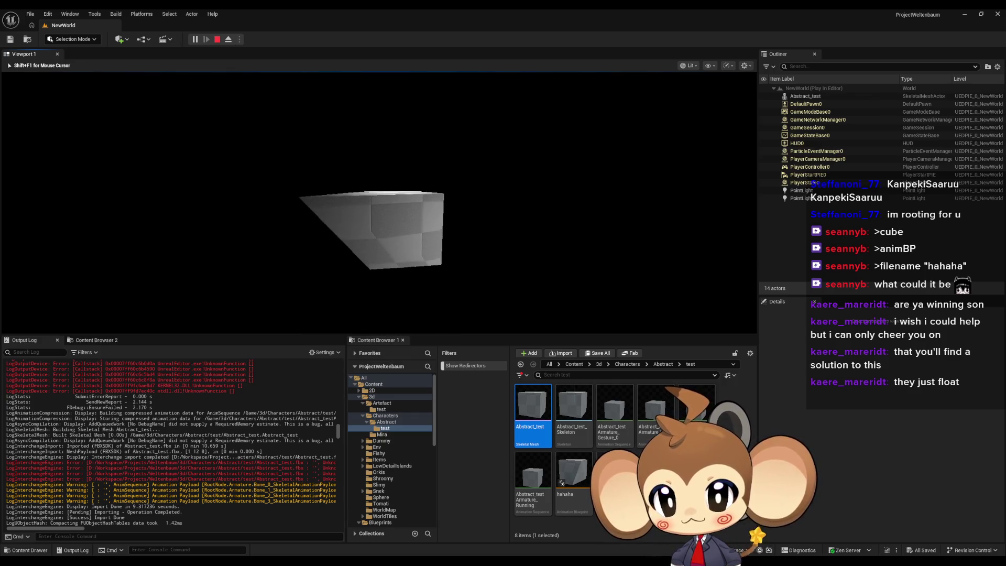
{"action": "left_click", "coordinate": [217, 39]}
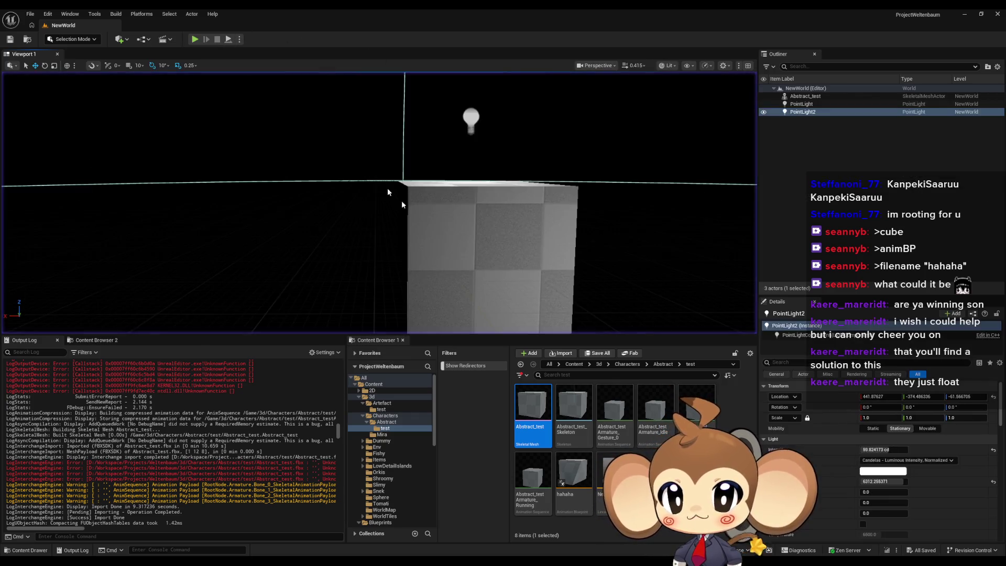
{"action": "left_click", "coordinate": [498, 260]}
{"action": "mouse_move", "coordinate": [498, 260]}
{"action": "left_mouse_down"}
{"action": "mouse_move", "coordinate": [435, 280]}
{"action": "mouse_move", "coordinate": [456, 262]}
{"action": "left_mouse_up"}
{"action": "left_click", "coordinate": [838, 334]}
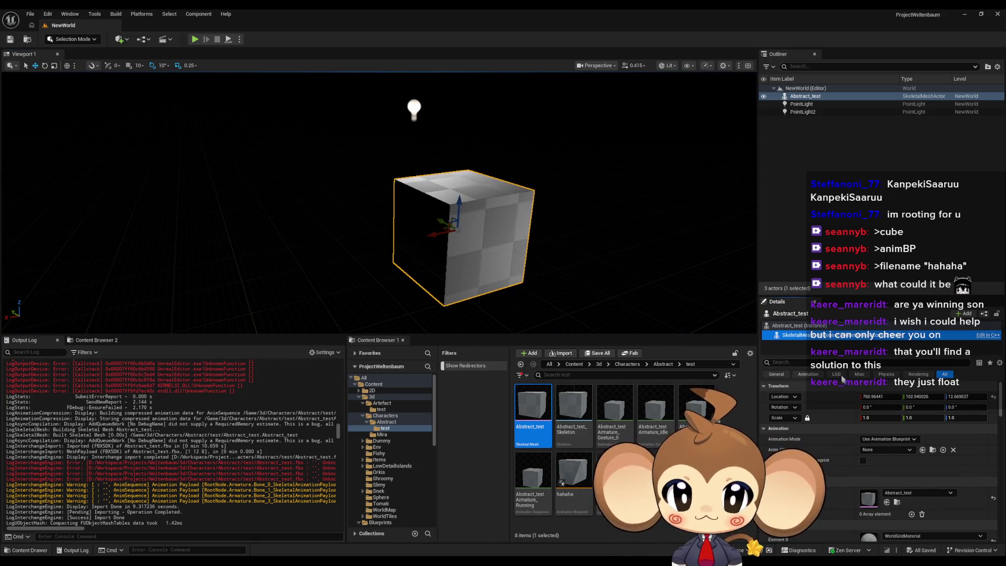
{"action": "left_click", "coordinate": [821, 326]}
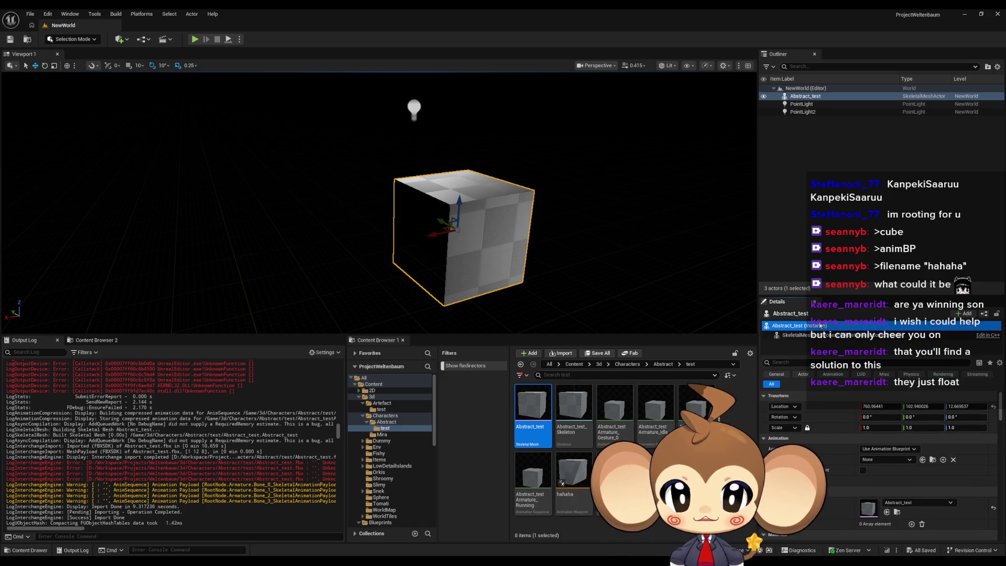
Search the cube's Details for morph properties, deselect it, and return to the Level Blueprint
{"action": "scroll", "coordinate": [936, 468], "scroll_direction": "down", "scroll_amount": 10}
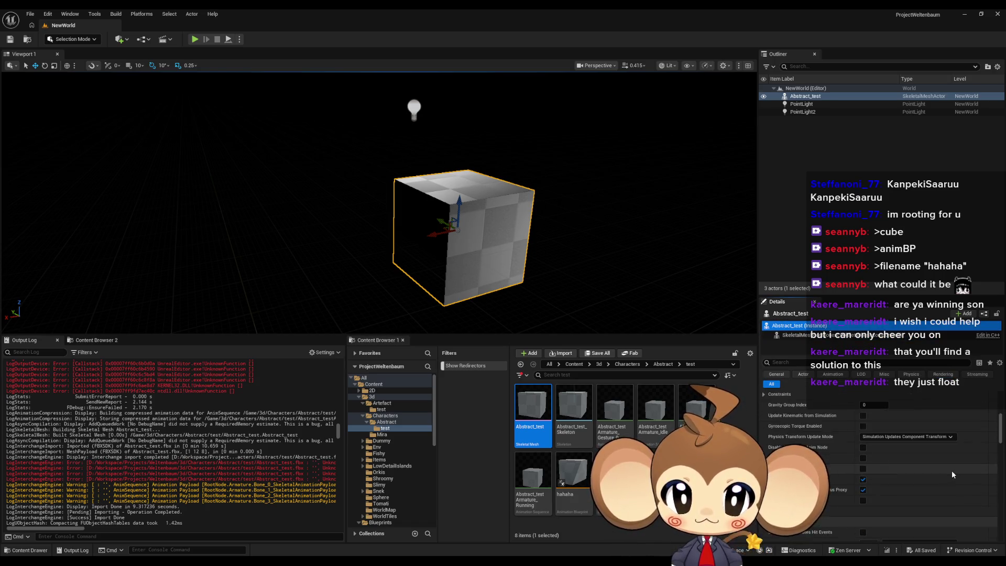
{"action": "left_click", "coordinate": [838, 362]}
{"action": "type", "text": "mo"}
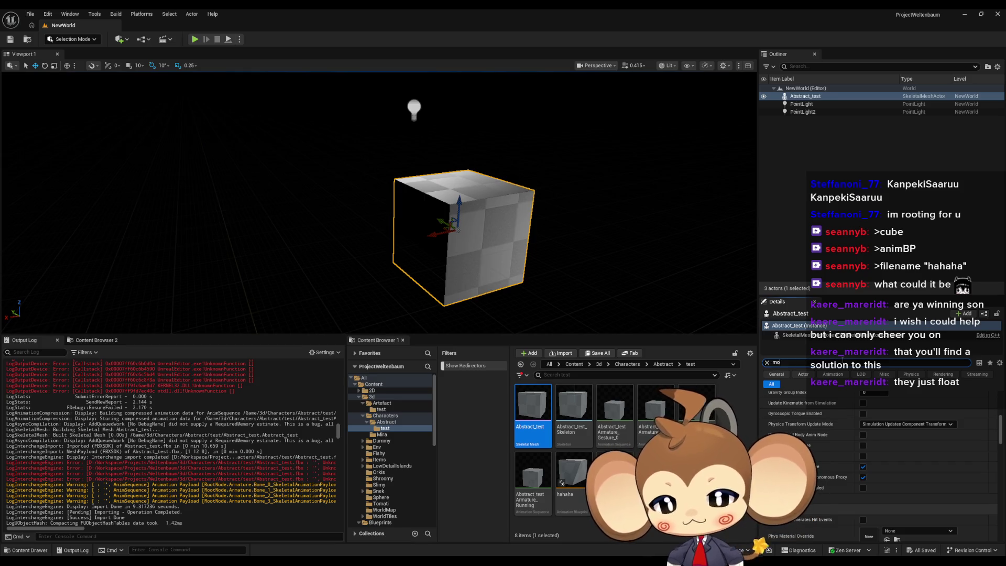
{"action": "type", "text": "rp"}
{"action": "key", "text": "BackSpace"}
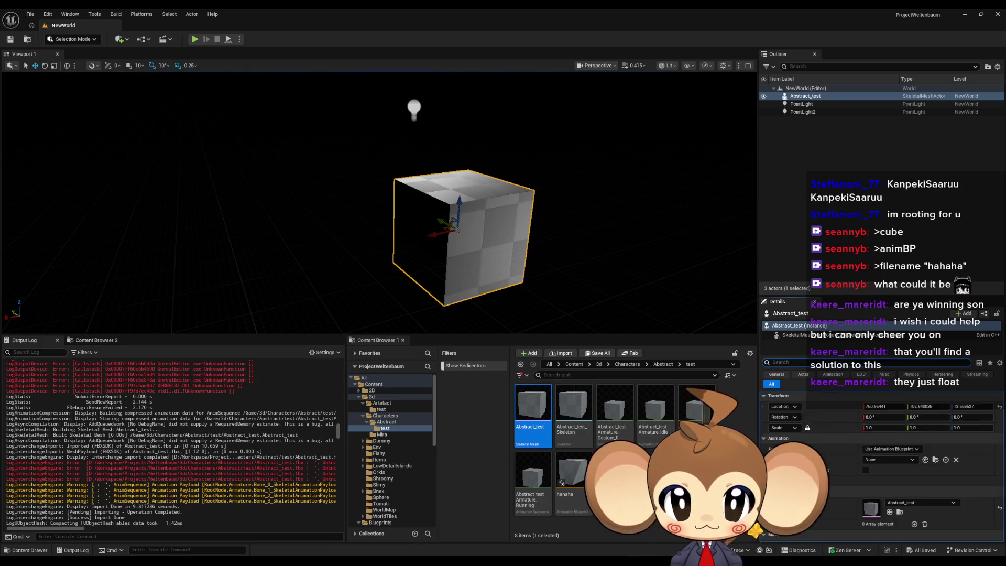
{"action": "left_click", "coordinate": [820, 335]}
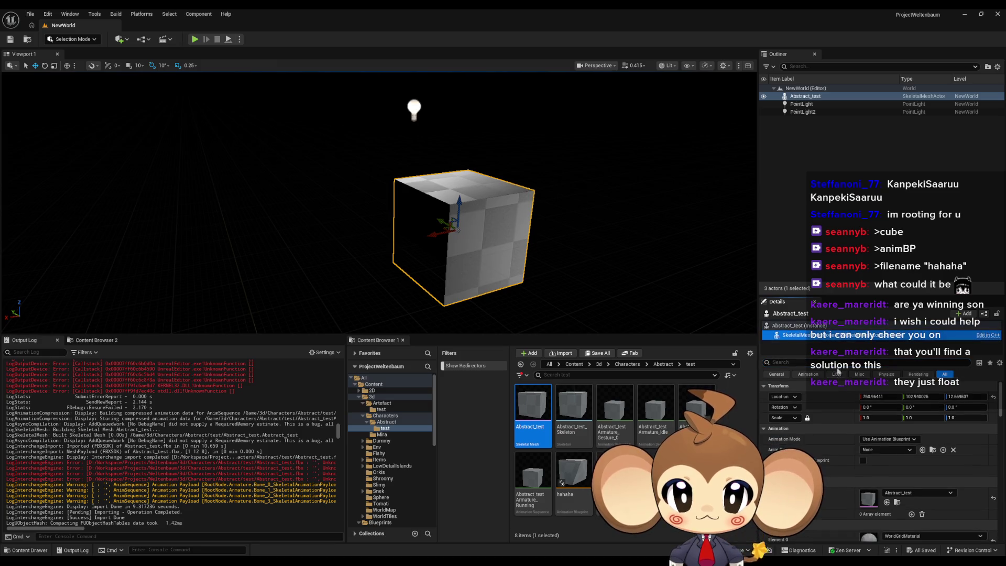
{"action": "type", "text": "morp"}
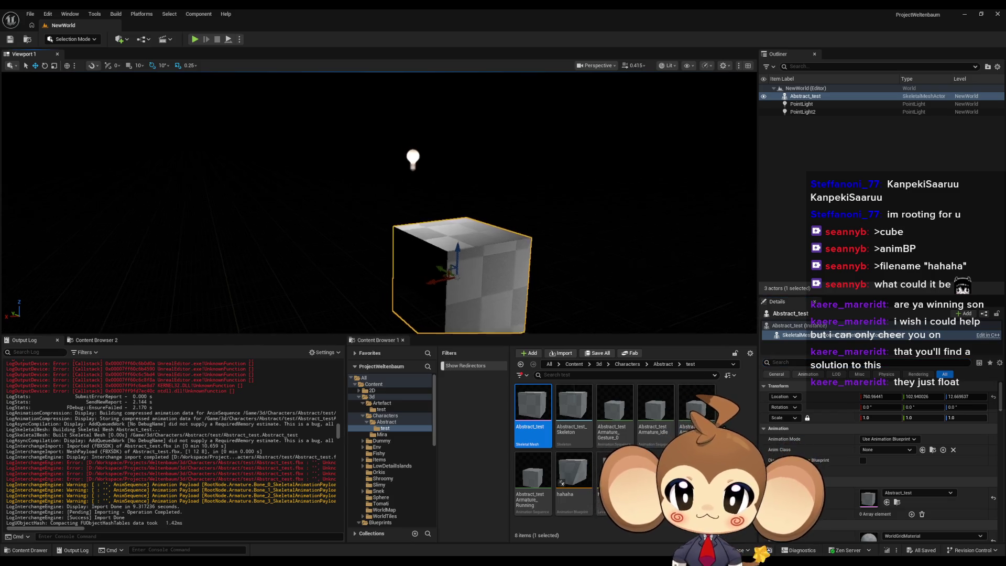
{"action": "mouse_move", "coordinate": [564, 272]}
{"action": "left_mouse_down"}
{"action": "mouse_move", "coordinate": [603, 314]}
{"action": "mouse_move", "coordinate": [578, 259]}
{"action": "left_mouse_up"}
{"action": "left_click", "coordinate": [579, 258]}
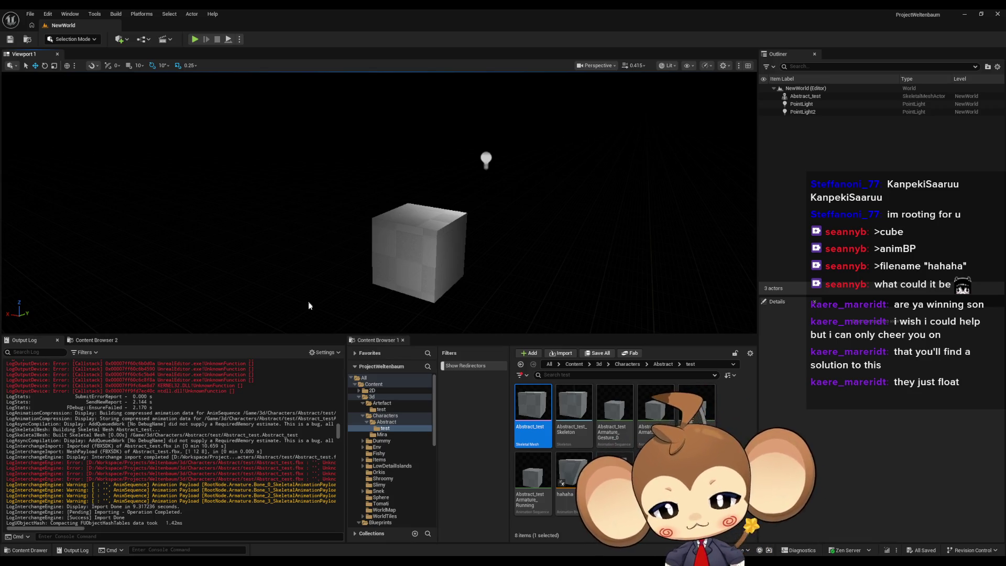
{"action": "left_click", "coordinate": [466, 537]}
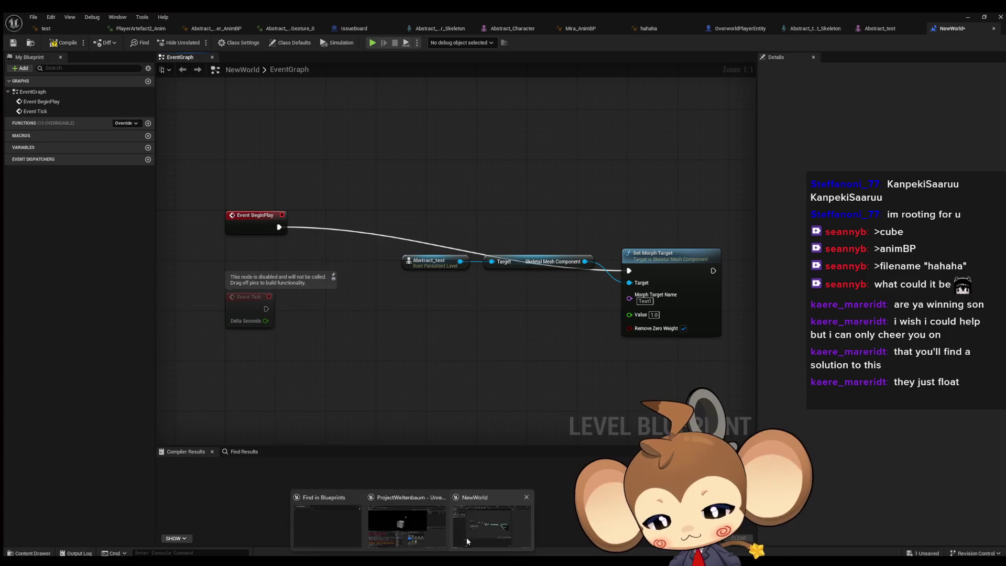
Duplicate the Set Morph Target node, chain it after the first, and name its morph Test2
{"action": "left_click", "coordinate": [668, 252]}
{"action": "key", "text": "ctrl+c"}
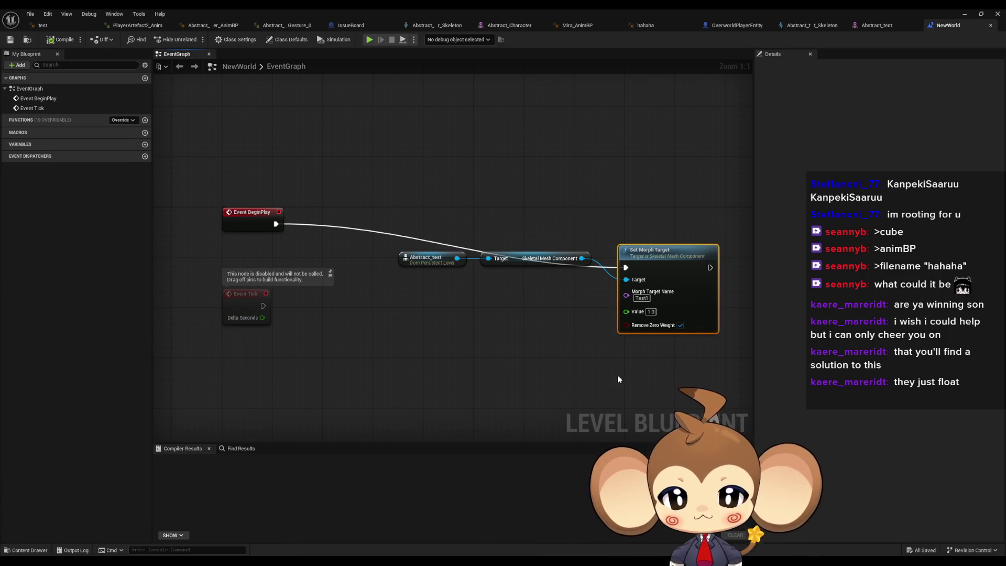
{"action": "key", "text": "ctrl+v"}
{"action": "mouse_move", "coordinate": [666, 332]}
{"action": "left_mouse_down"}
{"action": "mouse_move", "coordinate": [629, 364]}
{"action": "mouse_move", "coordinate": [710, 267]}
{"action": "left_mouse_up"}
{"action": "left_click", "coordinate": [642, 400]}
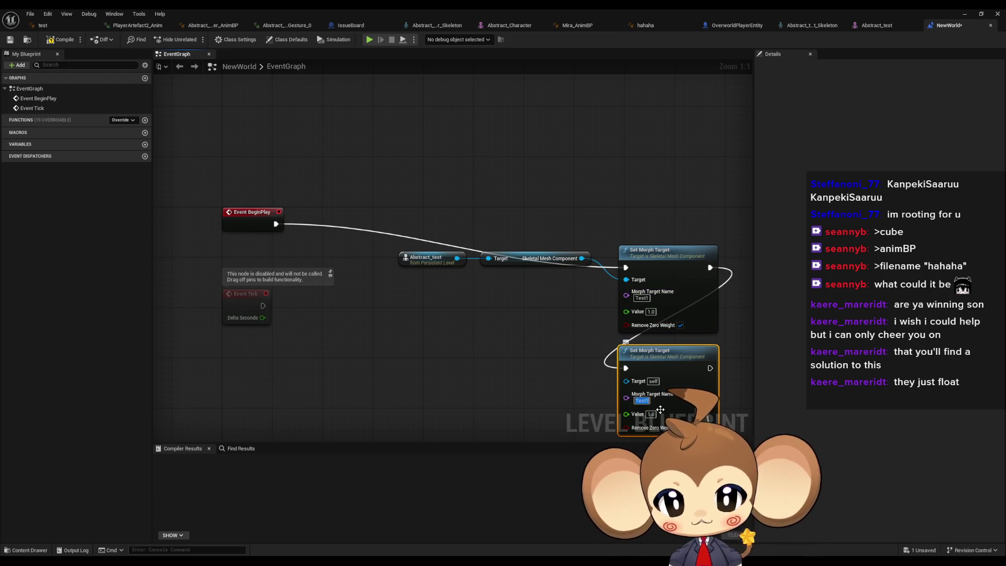
{"action": "type", "text": "Test2"}
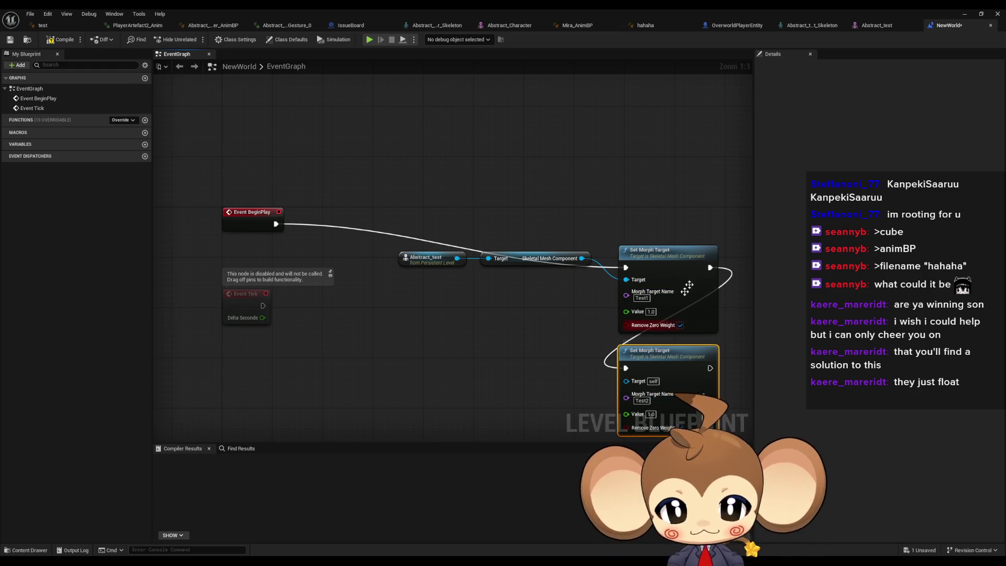
Attempt a play test, dismiss the compile-errors prompt, and return to the Level Blueprint
{"action": "left_click", "coordinate": [964, 14]}
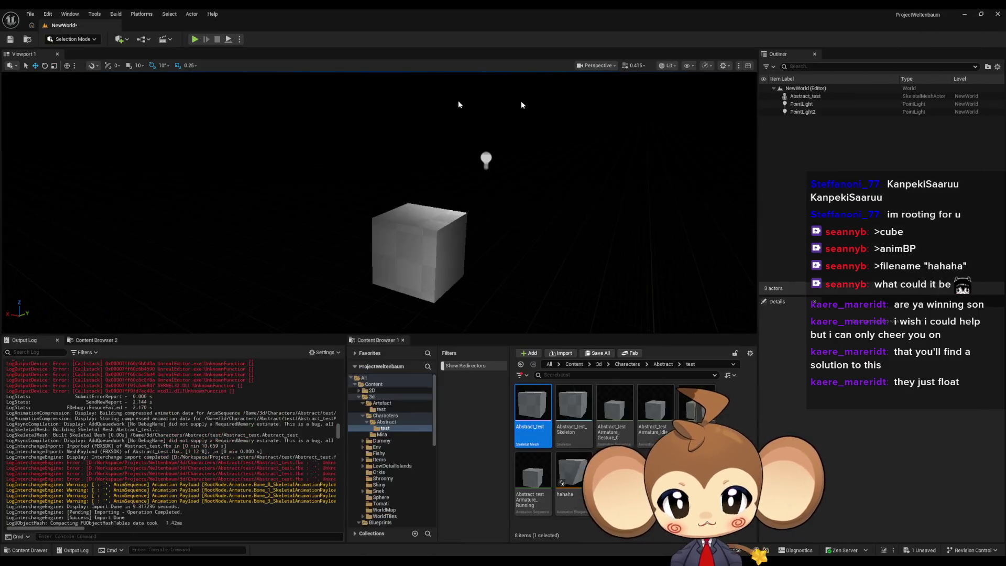
{"action": "left_click", "coordinate": [196, 40]}
{"action": "left_click", "coordinate": [615, 263]}
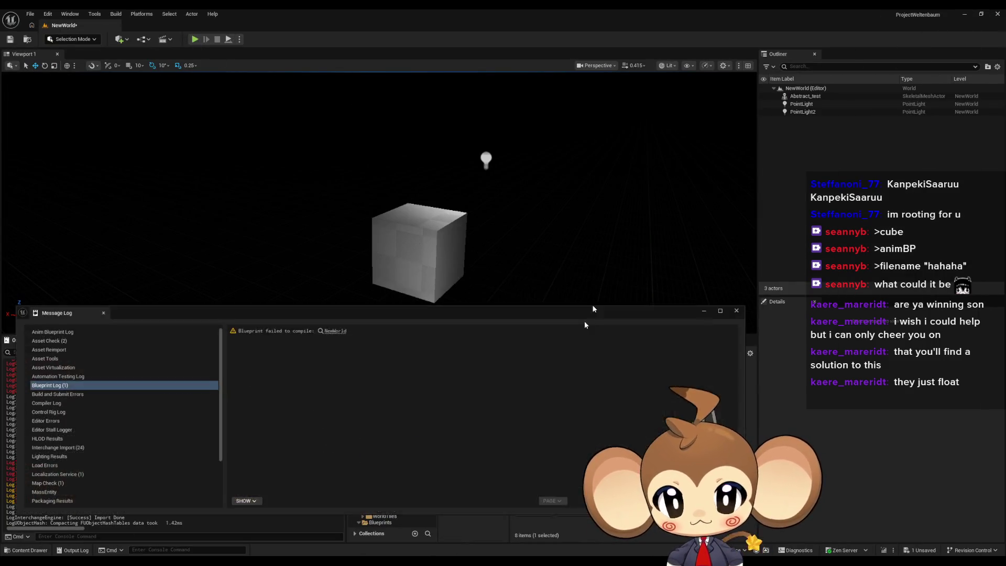
{"action": "mouse_move", "coordinate": [402, 542]}
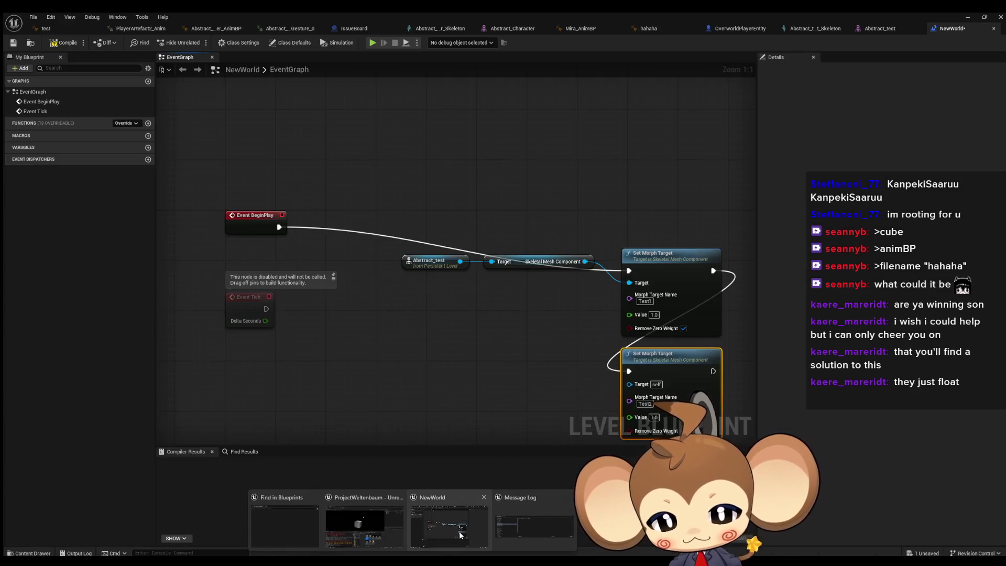
{"action": "left_click", "coordinate": [449, 526]}
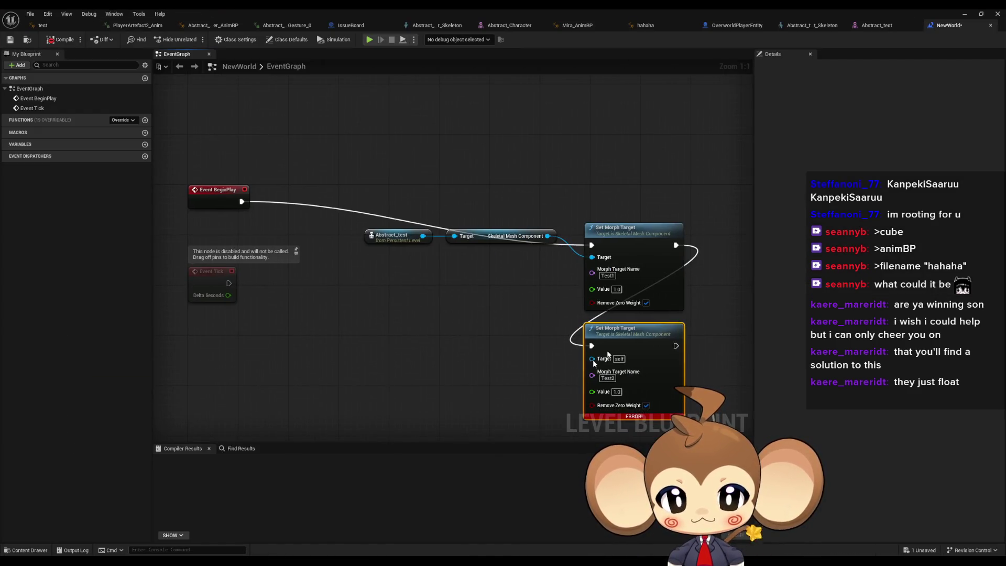
Connect the Skeletal Mesh Component to the Test2 node's Target pin
{"action": "mouse_move", "coordinate": [638, 329]}
{"action": "left_mouse_down"}
{"action": "mouse_move", "coordinate": [689, 341]}
{"action": "mouse_move", "coordinate": [739, 335]}
{"action": "left_mouse_up"}
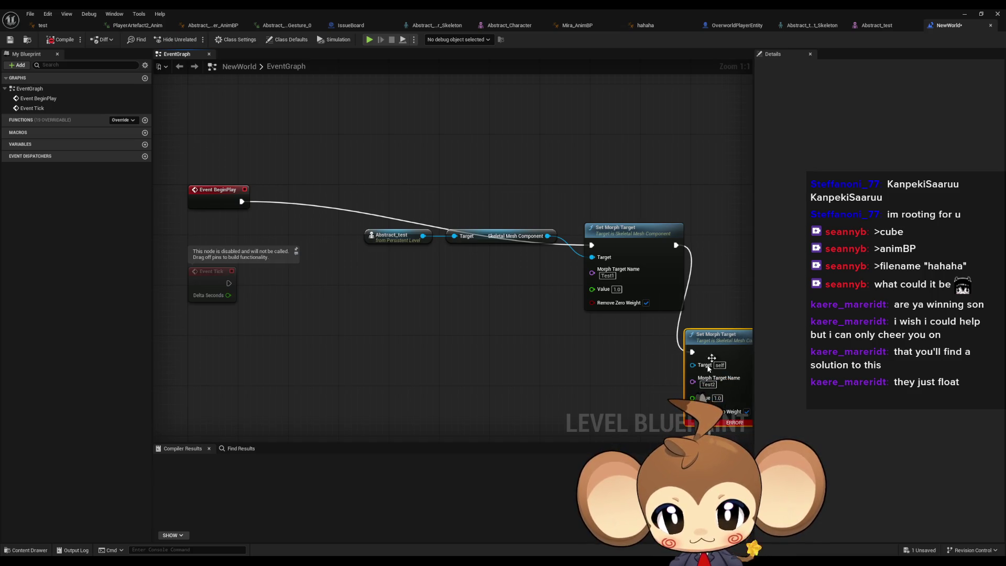
{"action": "left_click_drag", "start_coordinate": [693, 365], "coordinate": [548, 236]}
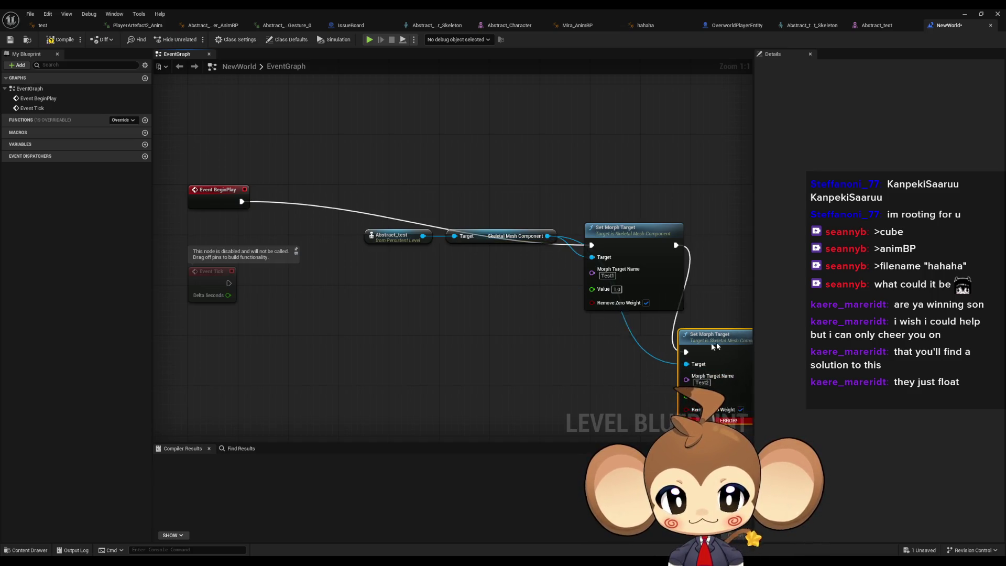
{"action": "left_click_drag", "start_coordinate": [713, 335], "coordinate": [548, 323]}
Play-test both morph targets on the cube, stop, and begin a new level from File
{"action": "left_click", "coordinate": [968, 15]}
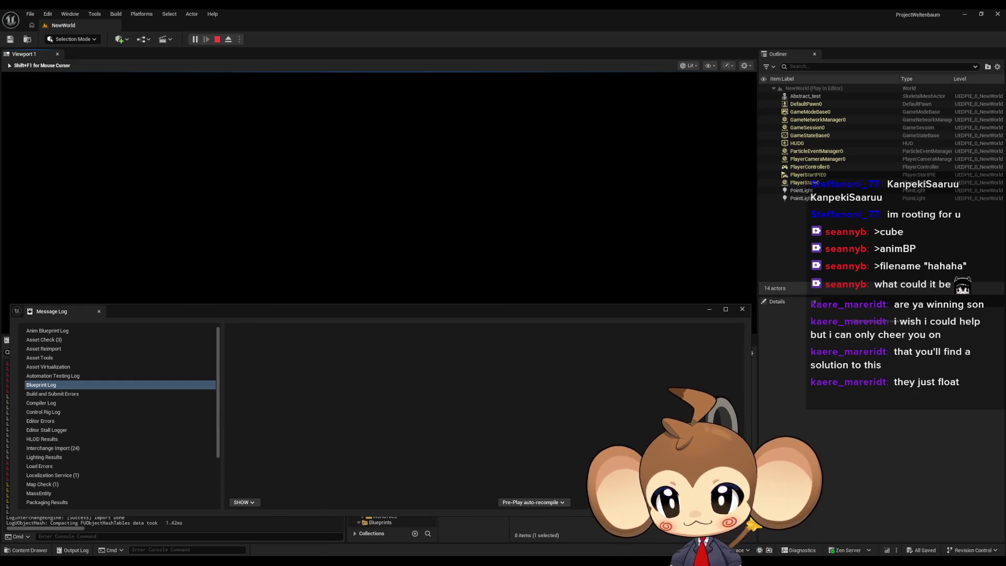
{"action": "key", "text": "shift+F1"}
{"action": "left_click", "coordinate": [217, 39]}
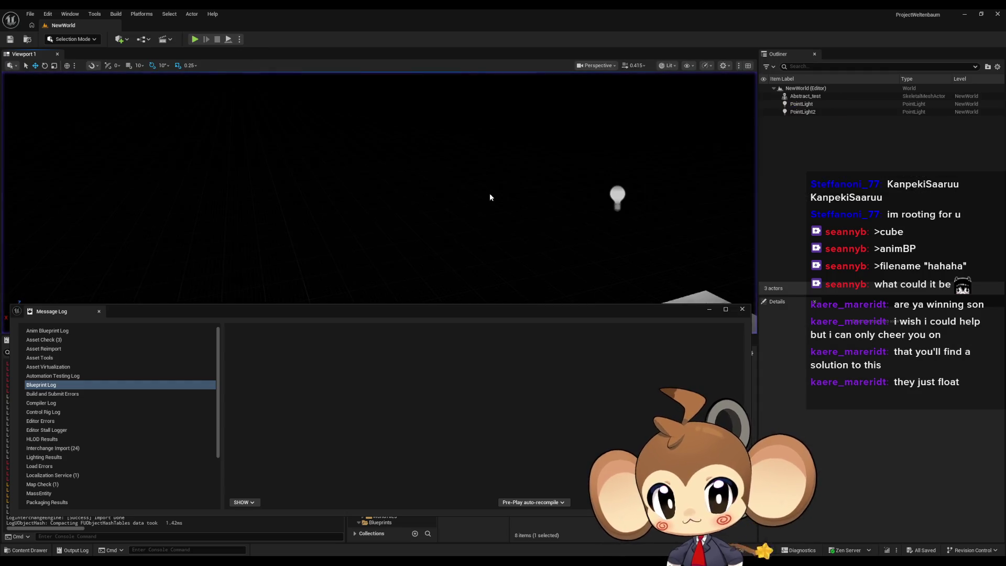
{"action": "left_click", "coordinate": [32, 14]}
{"action": "left_click", "coordinate": [56, 44]}
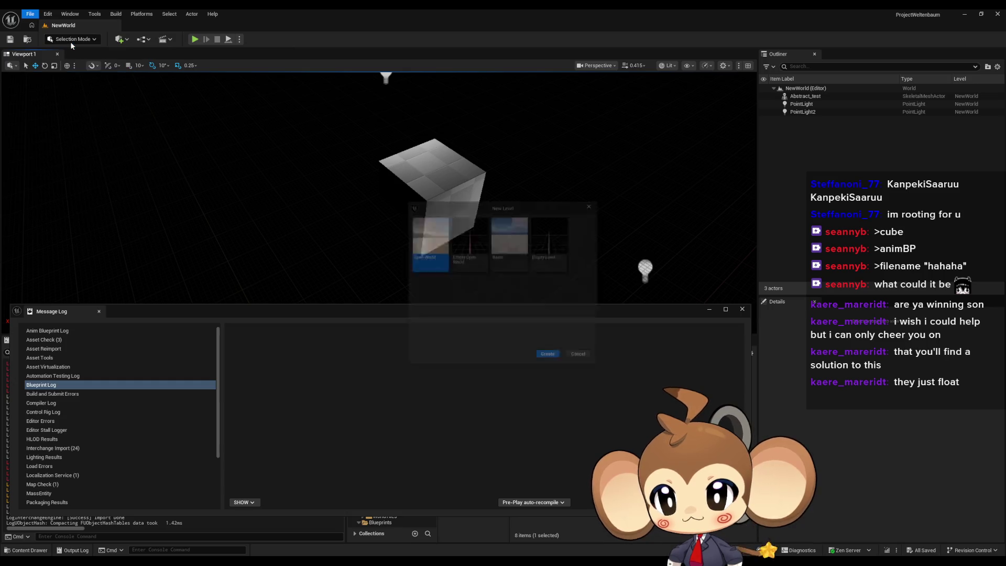
Create a Basic level, drop the Abstract_test cube into it, and open its Level Blueprint
{"action": "left_click", "coordinate": [552, 362]}
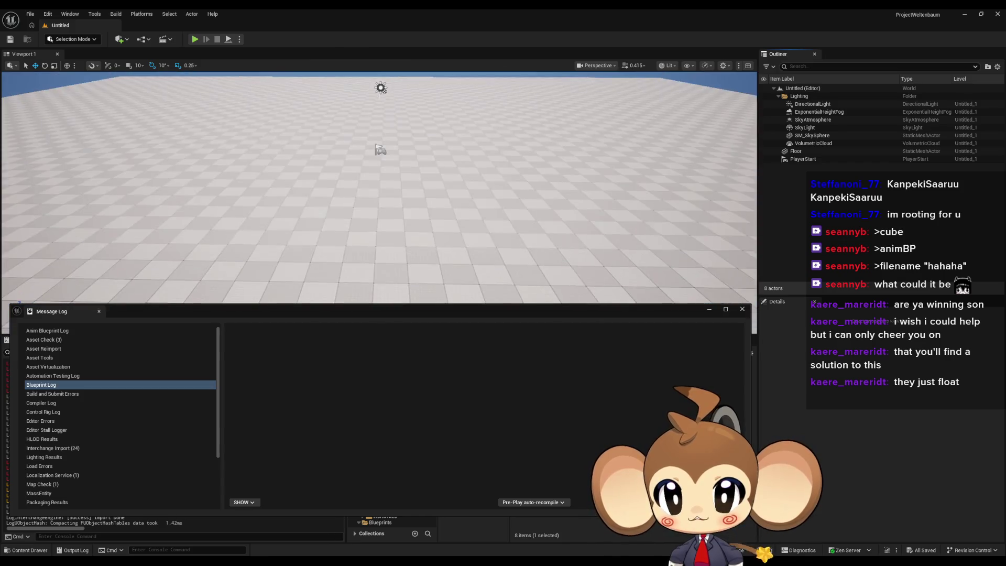
{"action": "left_click", "coordinate": [742, 309]}
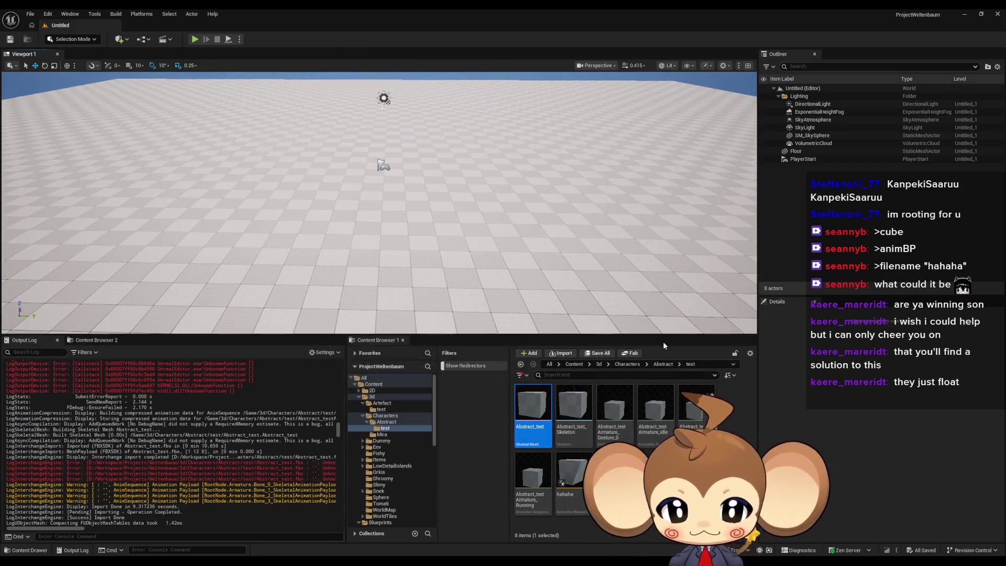
{"action": "mouse_move", "coordinate": [533, 412]}
{"action": "left_mouse_down"}
{"action": "mouse_move", "coordinate": [494, 202]}
{"action": "mouse_move", "coordinate": [494, 91]}
{"action": "left_mouse_up"}
{"action": "left_click", "coordinate": [143, 39]}
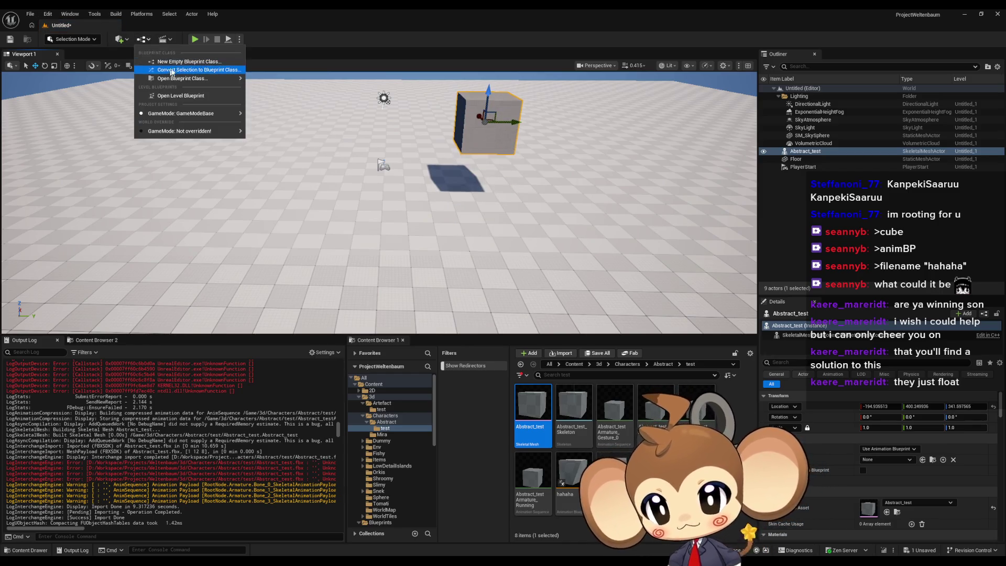
{"action": "left_click", "coordinate": [181, 96]}
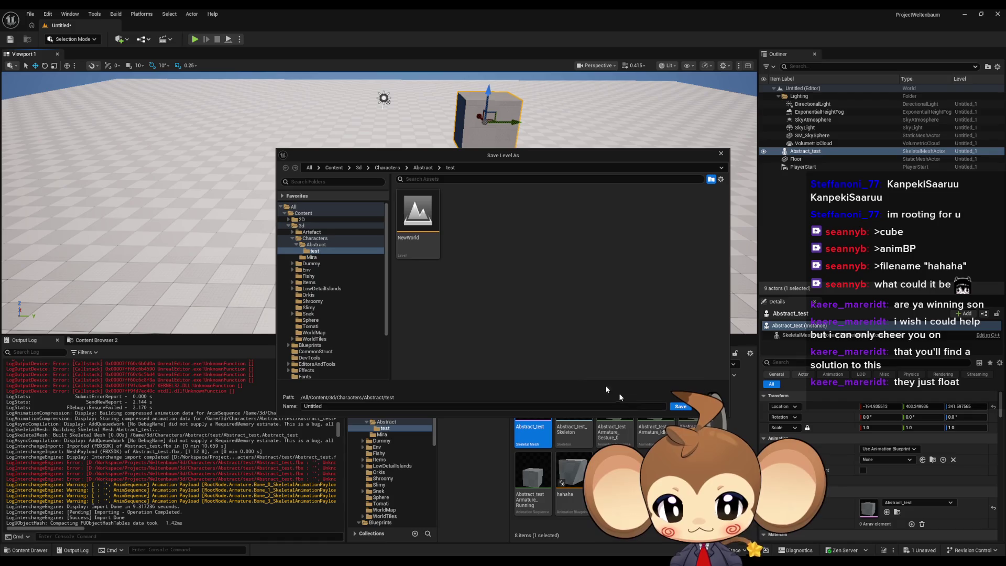
Save the level as NewWorld, replacing the existing NewWorld level
{"action": "left_click", "coordinate": [418, 215]}
{"action": "left_click", "coordinate": [678, 407]}
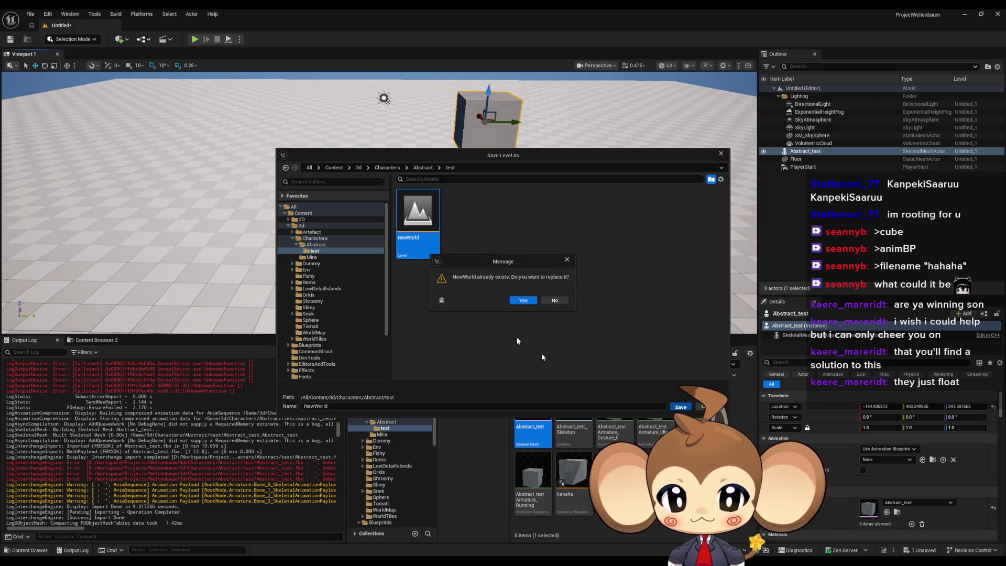
{"action": "left_click", "coordinate": [521, 300]}
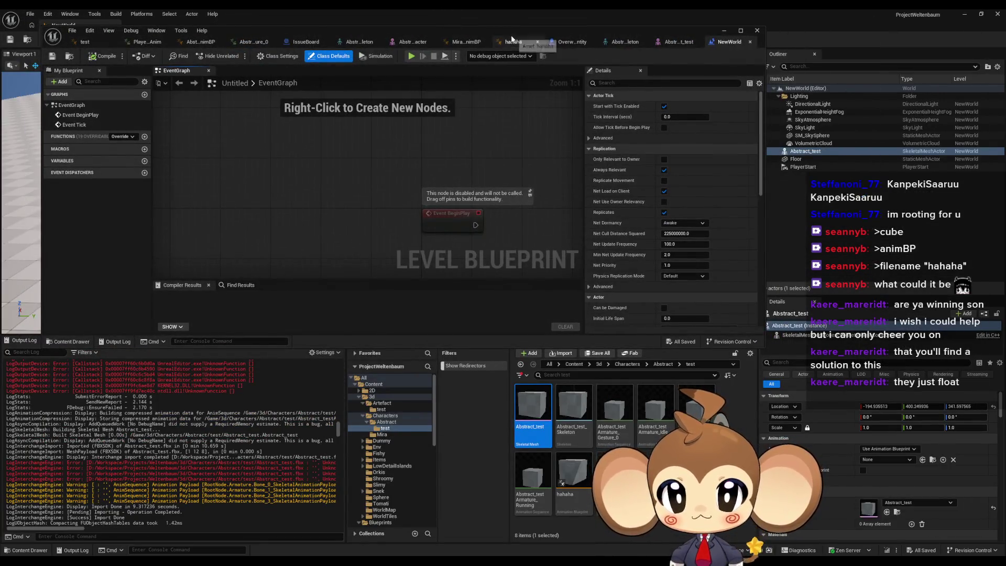
Add an Abstract_test reference and a Set Morph Target node for Test1 with value 1
{"action": "left_click", "coordinate": [508, 41]}
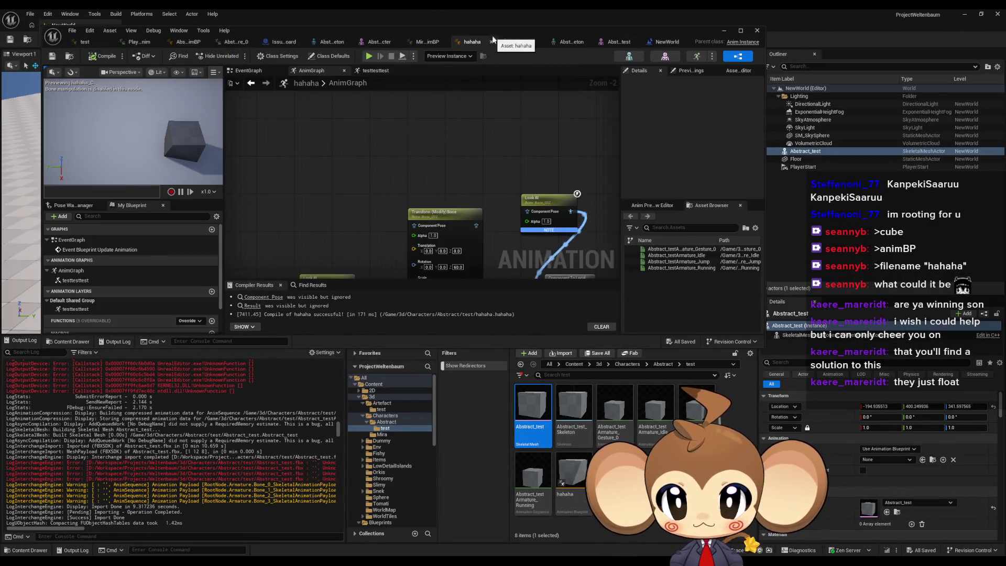
{"action": "left_click", "coordinate": [697, 42]}
{"action": "left_click_drag", "start_coordinate": [805, 152], "coordinate": [516, 168]}
{"action": "left_click_drag", "start_coordinate": [361, 154], "coordinate": [394, 157]}
{"action": "type", "text": "morp"}
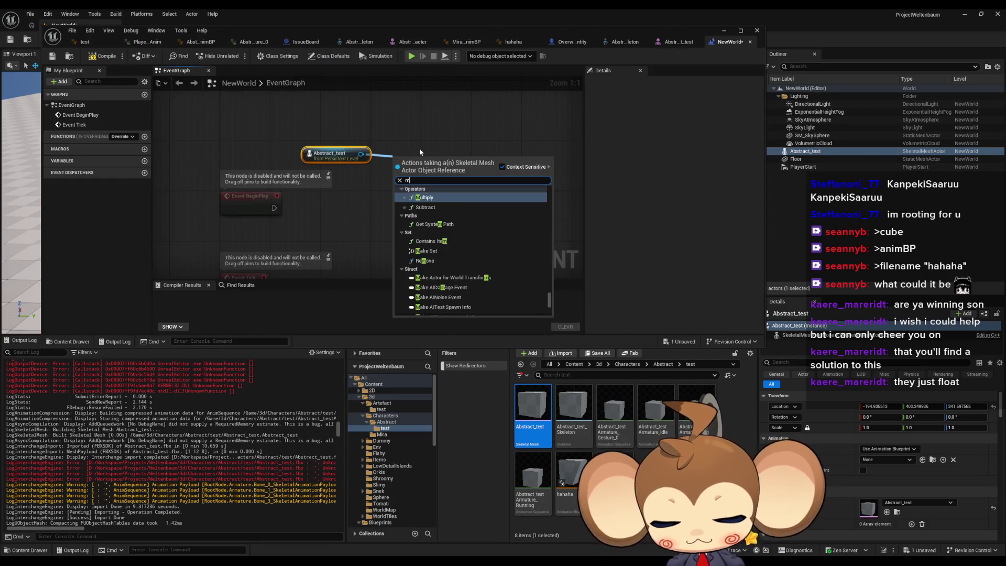
{"action": "key", "text": "Return"}
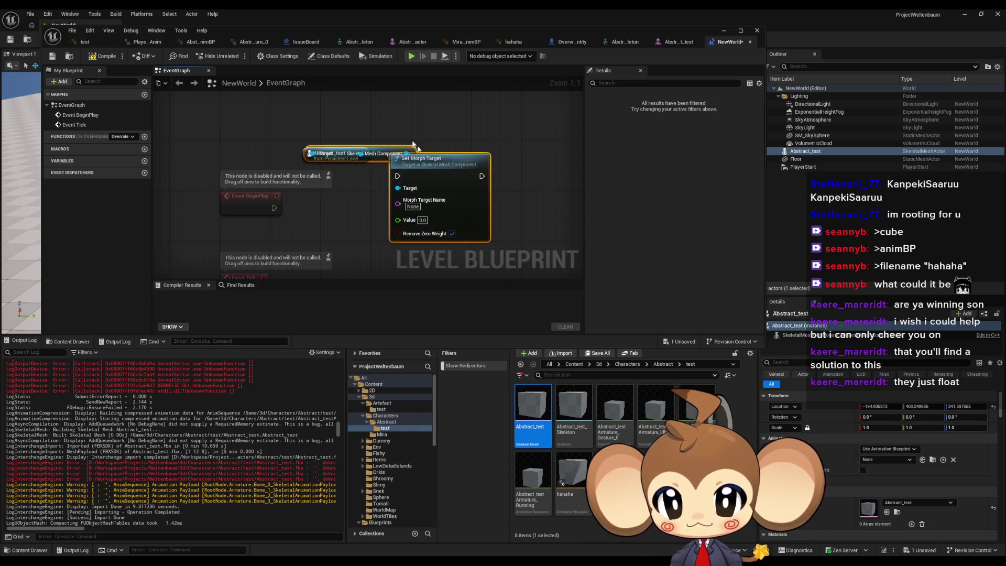
{"action": "type", "text": "Te"}
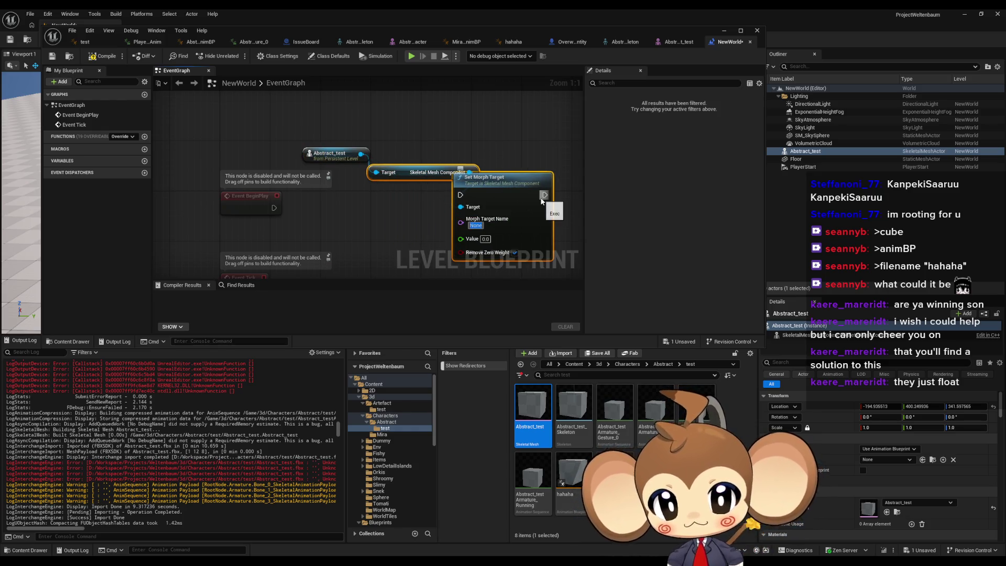
{"action": "key", "text": "Return"}
{"action": "type", "text": "1"}
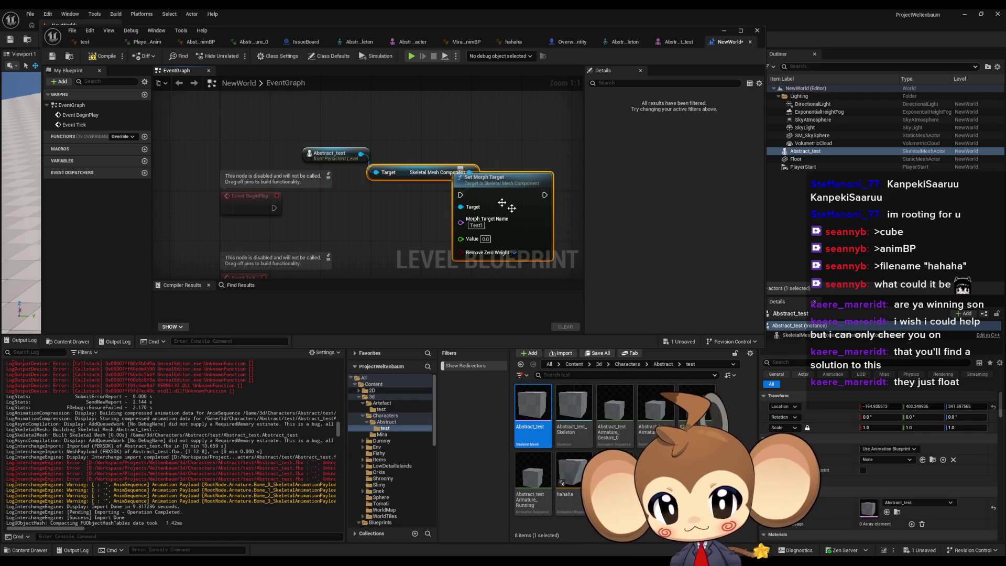
Arrange the nodes and wire Event BeginPlay into the Set Morph Target node
{"action": "left_click_drag", "start_coordinate": [502, 203], "coordinate": [534, 209]}
{"action": "left_click_drag", "start_coordinate": [440, 173], "coordinate": [437, 130]}
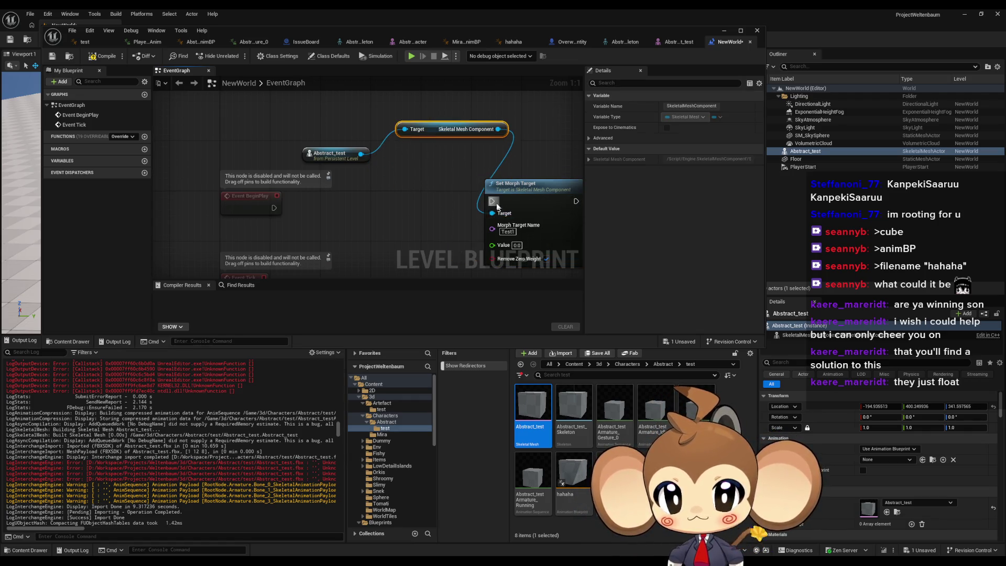
{"action": "mouse_move", "coordinate": [493, 201]}
{"action": "left_mouse_down"}
{"action": "mouse_move", "coordinate": [274, 208]}
{"action": "mouse_move", "coordinate": [93, 159]}
{"action": "left_mouse_up"}
Add a chained copy targeting the mesh component for Test2 with value 1, then minimize the window
{"action": "left_click", "coordinate": [341, 137]}
{"action": "key", "text": "ctrl+c"}
{"action": "key", "text": "ctrl+v"}
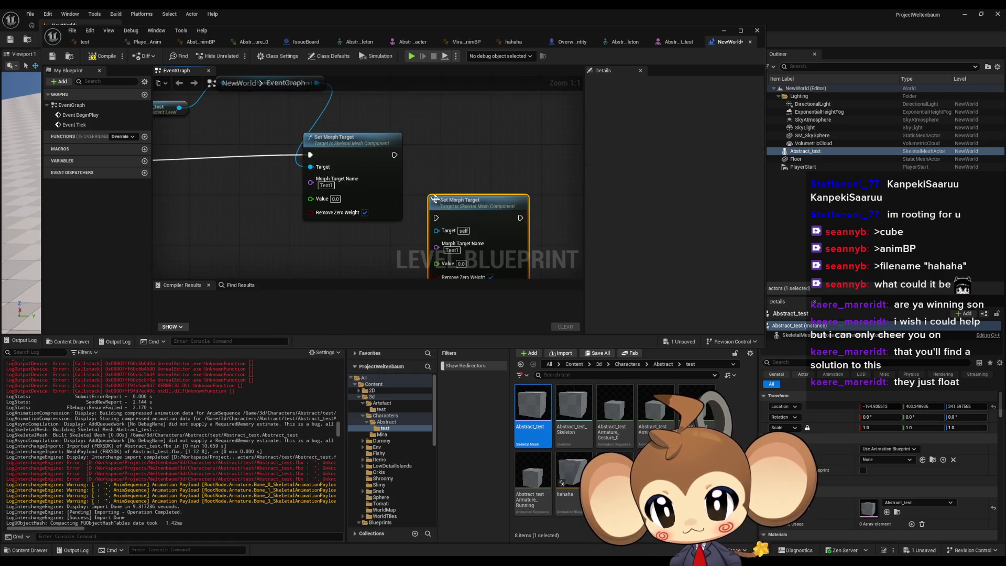
{"action": "left_click_drag", "start_coordinate": [436, 230], "coordinate": [316, 83]}
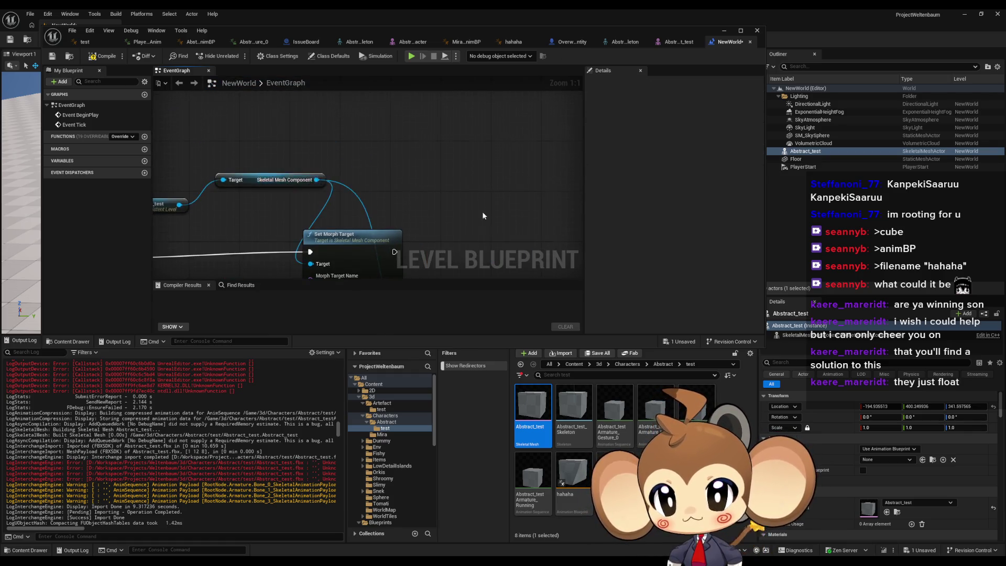
{"action": "left_click_drag", "start_coordinate": [407, 190], "coordinate": [357, 122]}
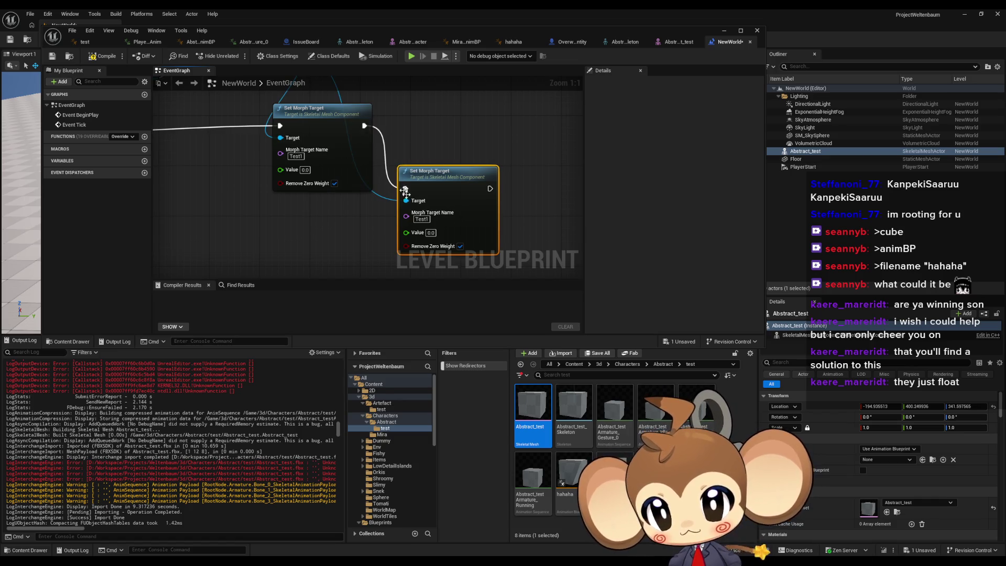
{"action": "type", "text": "Test2"}
{"action": "key", "text": "Return"}
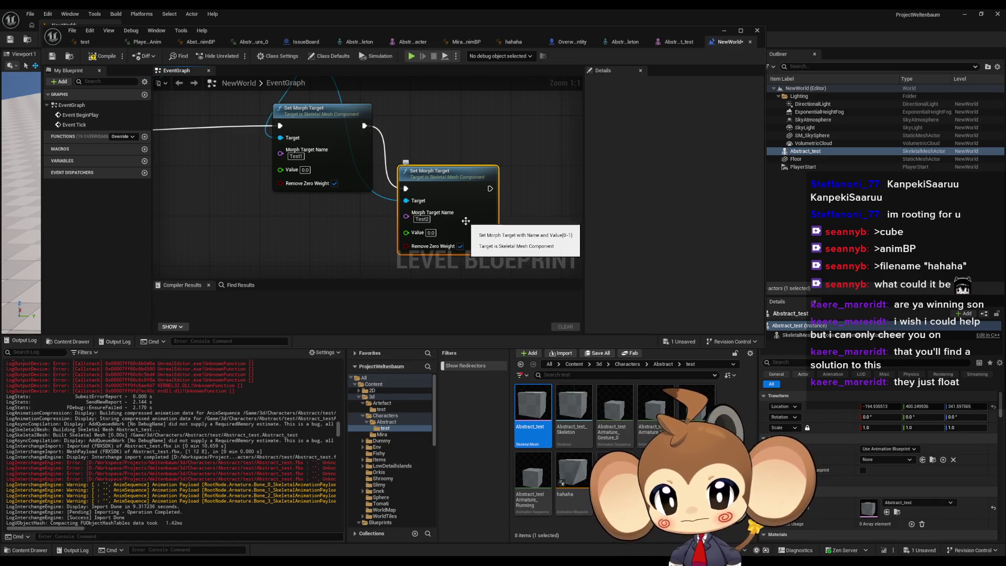
{"action": "type", "text": "1"}
{"action": "left_click", "coordinate": [325, 234]}
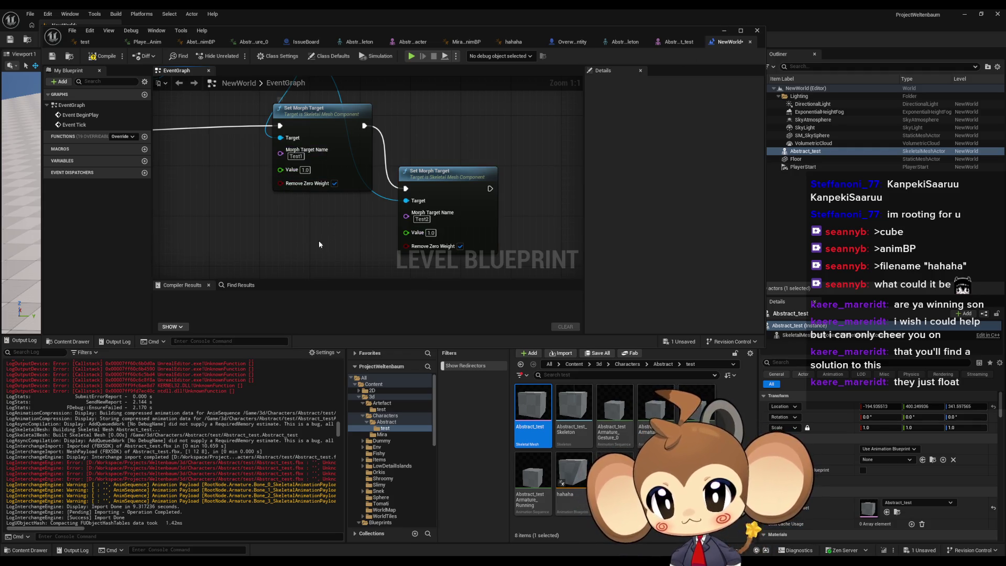
{"action": "left_click", "coordinate": [722, 32]}
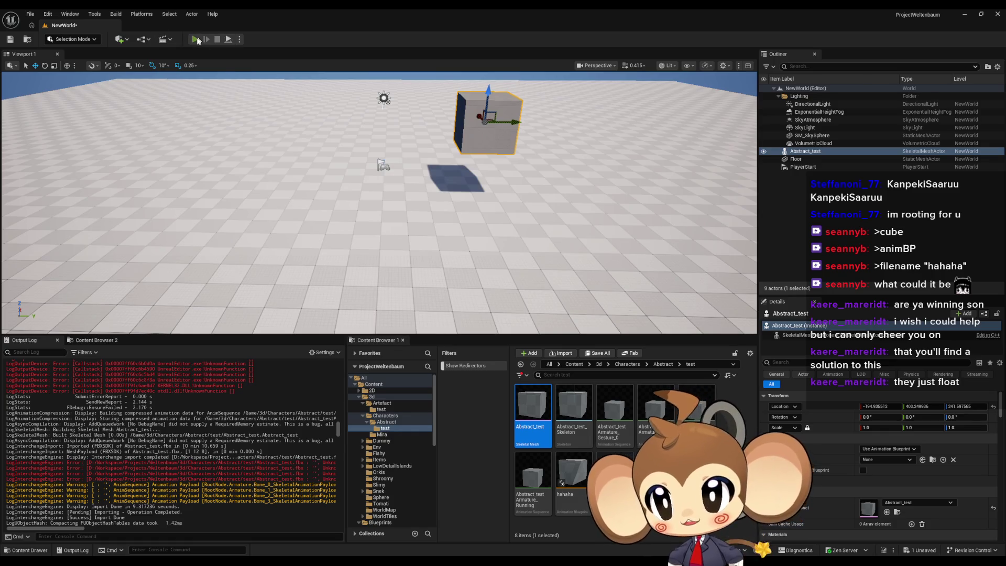
Play NewWorld to watch the cube's Test1/Test2 morphs, stop, and restore the Level Blueprint
{"action": "left_click", "coordinate": [196, 39]}
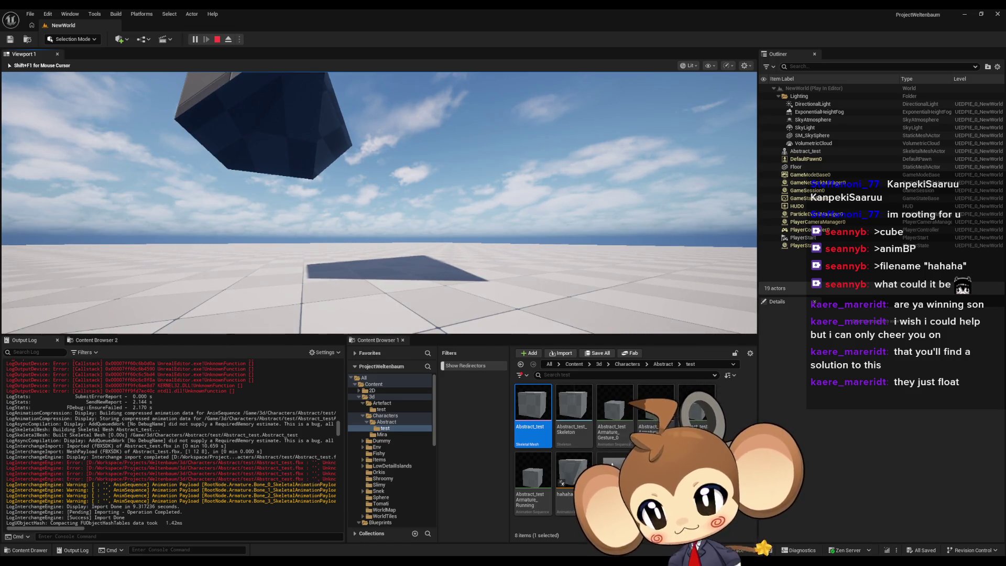
{"action": "key", "text": "shift+F1"}
{"action": "left_click", "coordinate": [217, 40]}
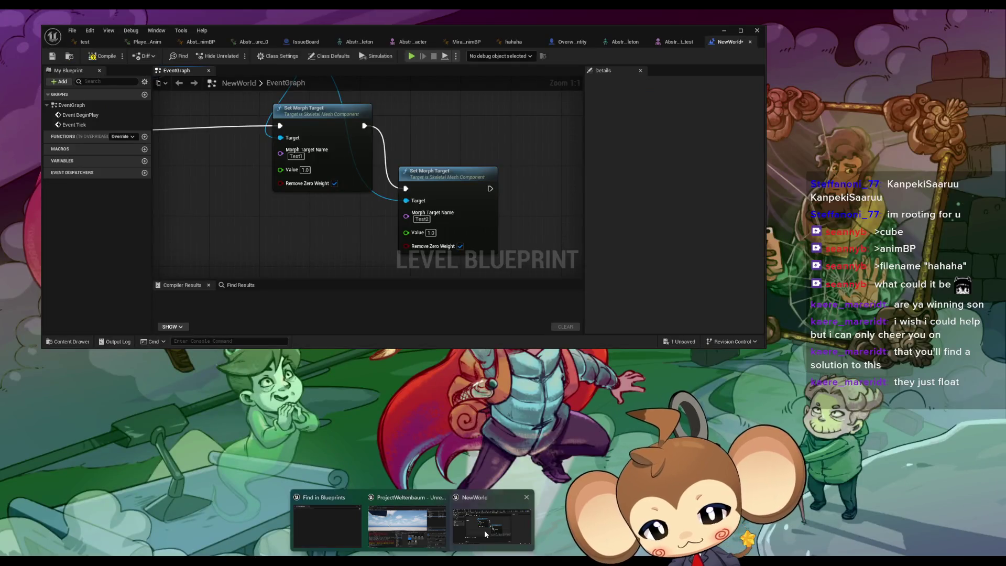
{"action": "left_click", "coordinate": [486, 534]}
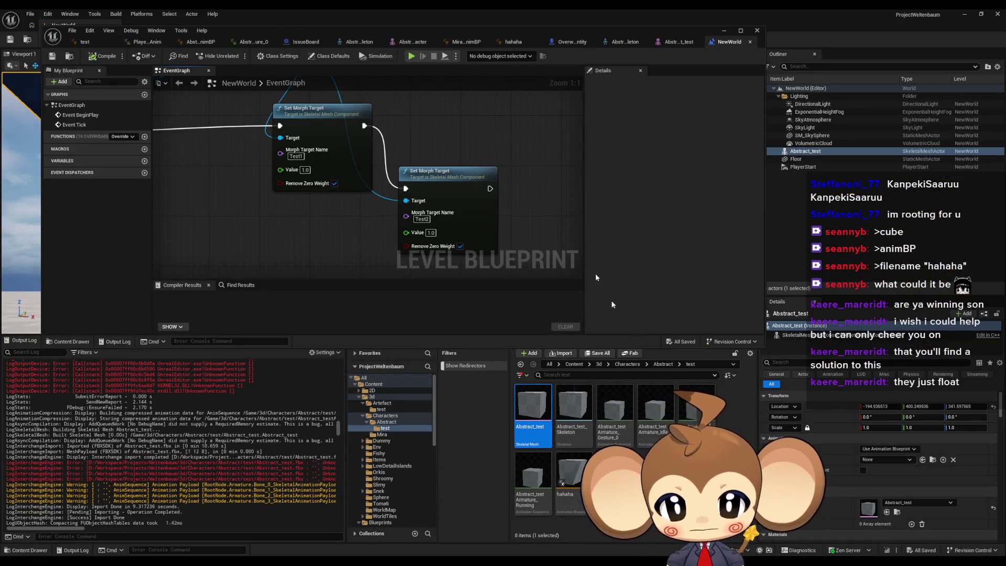
Browse from Content into Blueprints, peek into Stats, and return to Blueprints
{"action": "left_click", "coordinate": [575, 364]}
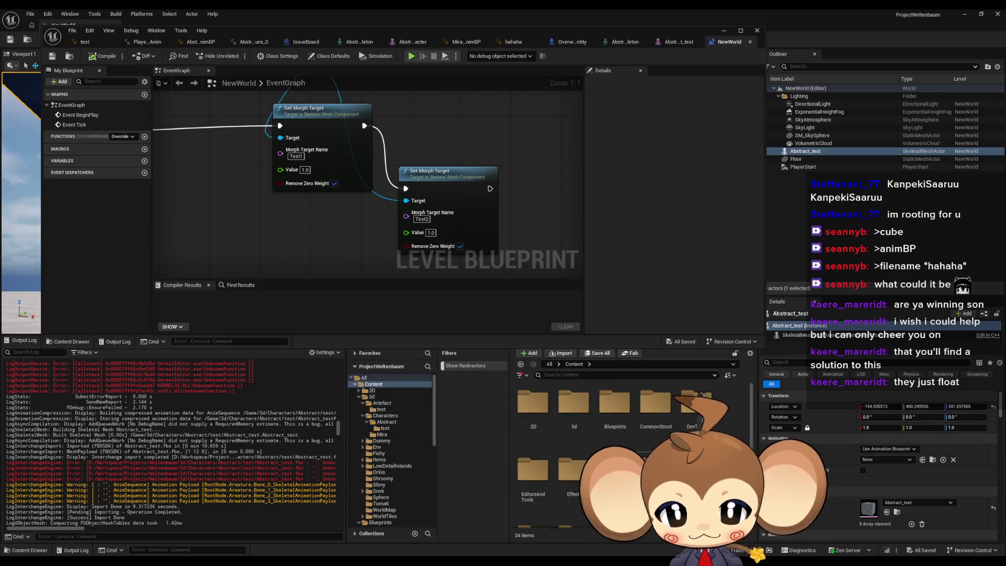
{"action": "left_click", "coordinate": [616, 409]}
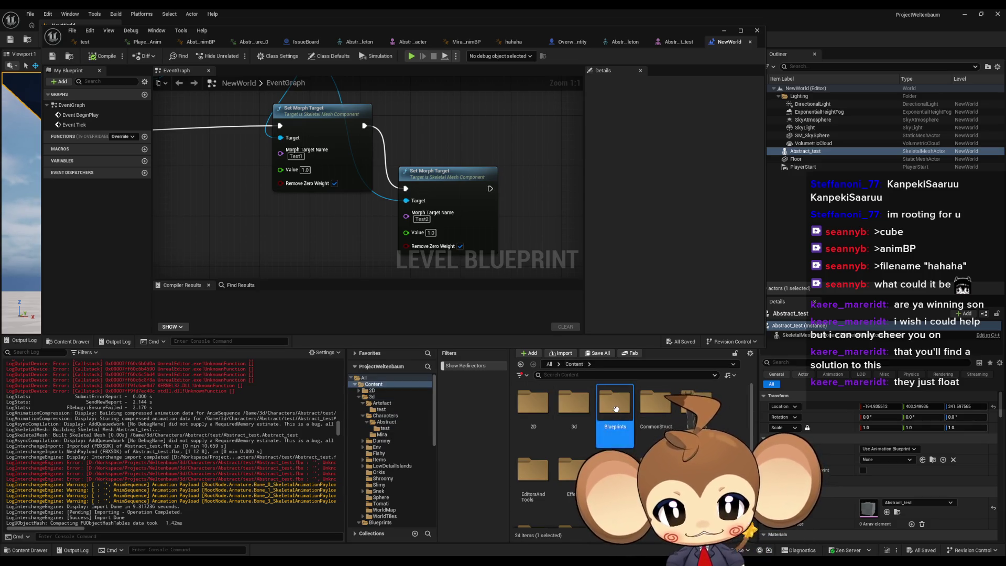
{"action": "double_click", "coordinate": [616, 408]}
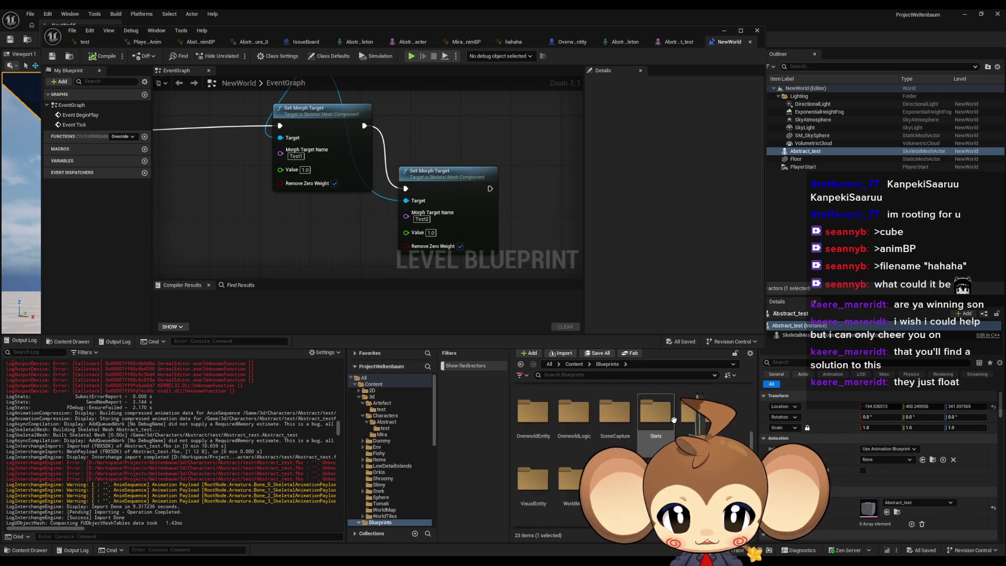
{"action": "double_click", "coordinate": [670, 420]}
{"action": "scroll", "coordinate": [671, 419], "scroll_direction": "up", "scroll_amount": 2}
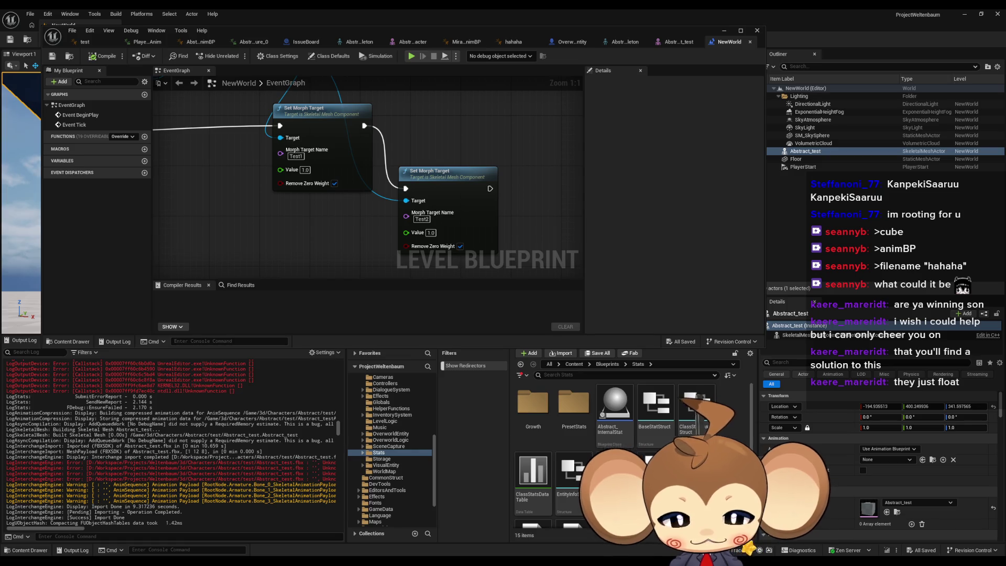
{"action": "scroll", "coordinate": [602, 456], "scroll_direction": "down", "scroll_amount": 2}
{"action": "scroll", "coordinate": [602, 456], "scroll_direction": "up", "scroll_amount": 3}
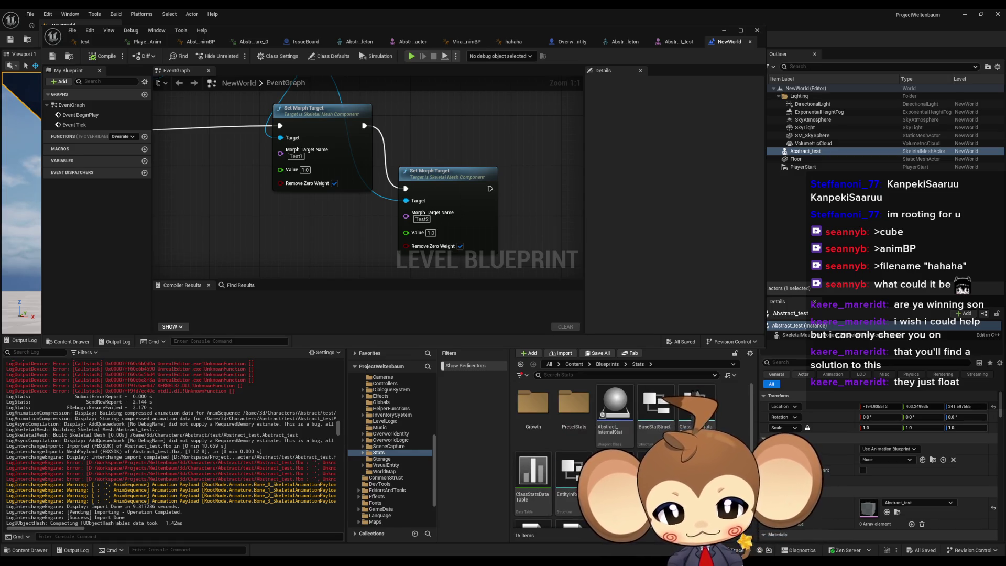
{"action": "left_click", "coordinate": [606, 364]}
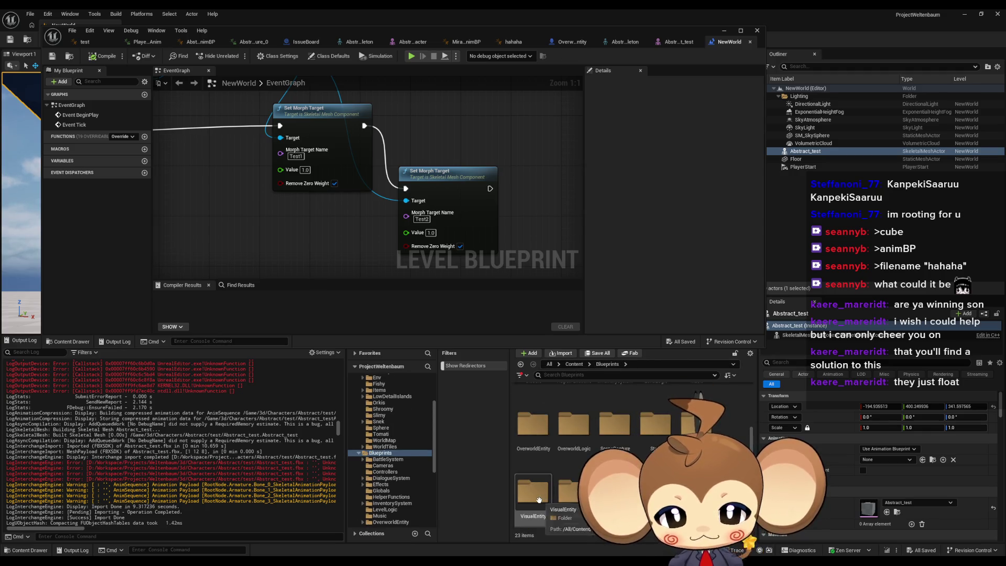
Navigate VisualEntity > OrblingBases > 1_Fire > Tomati and open OrblingTomati_VE
{"action": "double_click", "coordinate": [545, 492]}
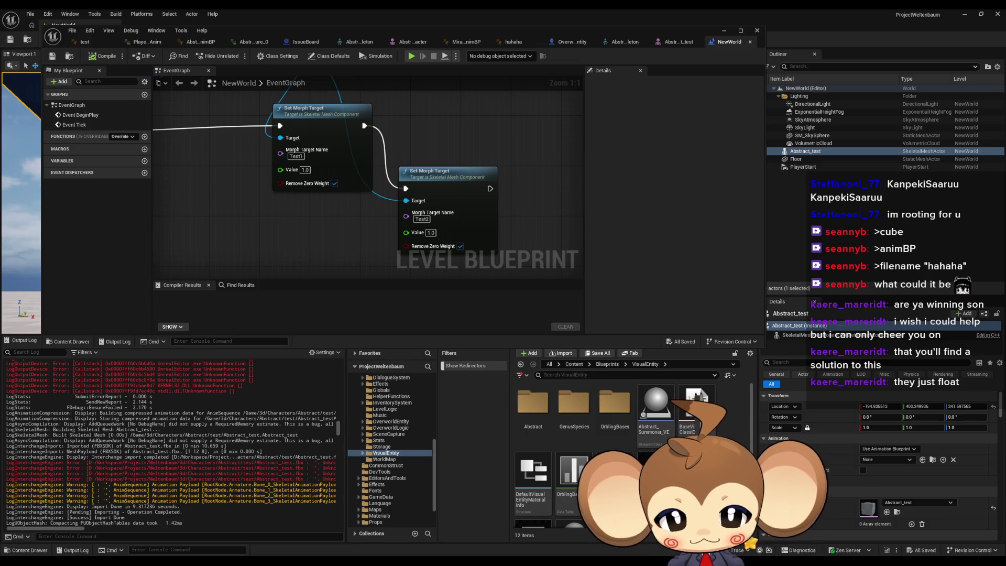
{"action": "left_click", "coordinate": [526, 408]}
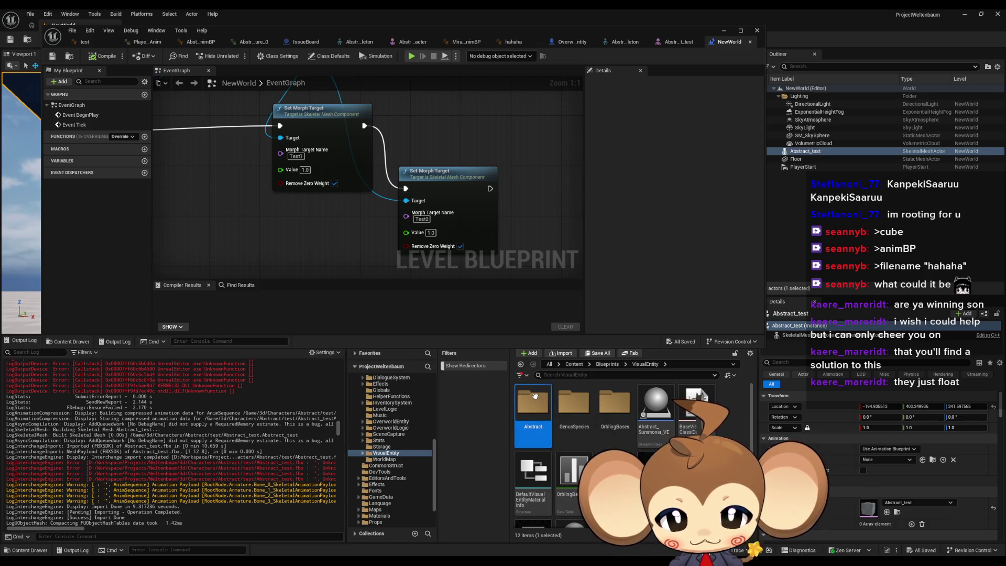
{"action": "double_click", "coordinate": [622, 415]}
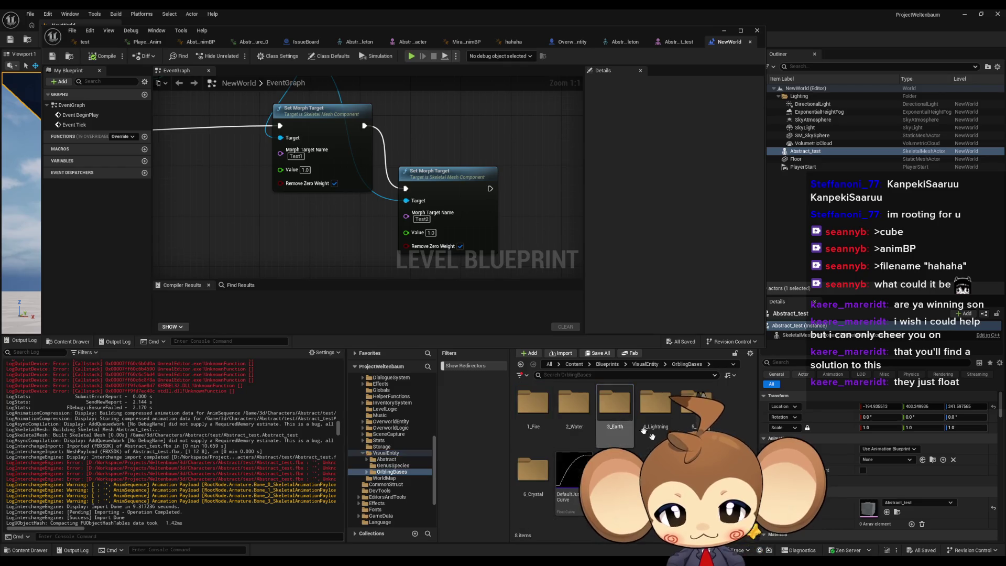
{"action": "double_click", "coordinate": [532, 414]}
{"action": "left_click", "coordinate": [531, 423]}
{"action": "double_click", "coordinate": [531, 423]}
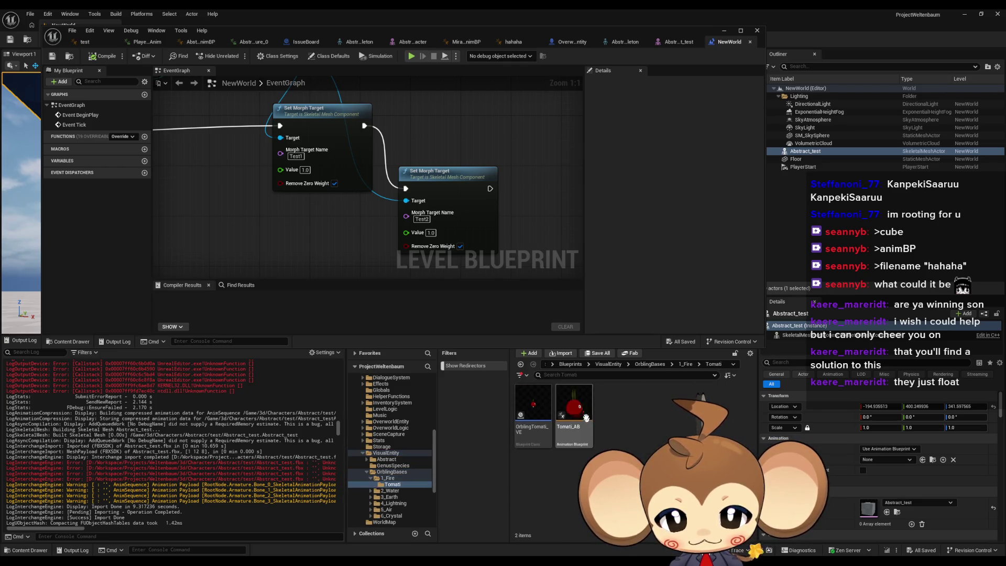
{"action": "double_click", "coordinate": [533, 406]}
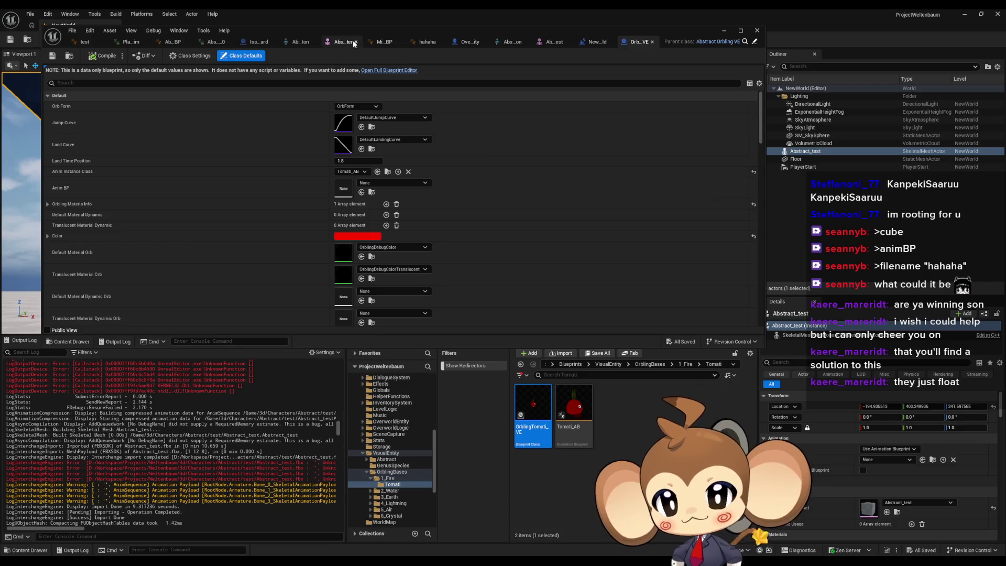
Switch OrblingTomati_VE to the full Blueprint editor and browse its overridable functions list
{"action": "left_click_drag", "start_coordinate": [365, 31], "coordinate": [386, 40]}
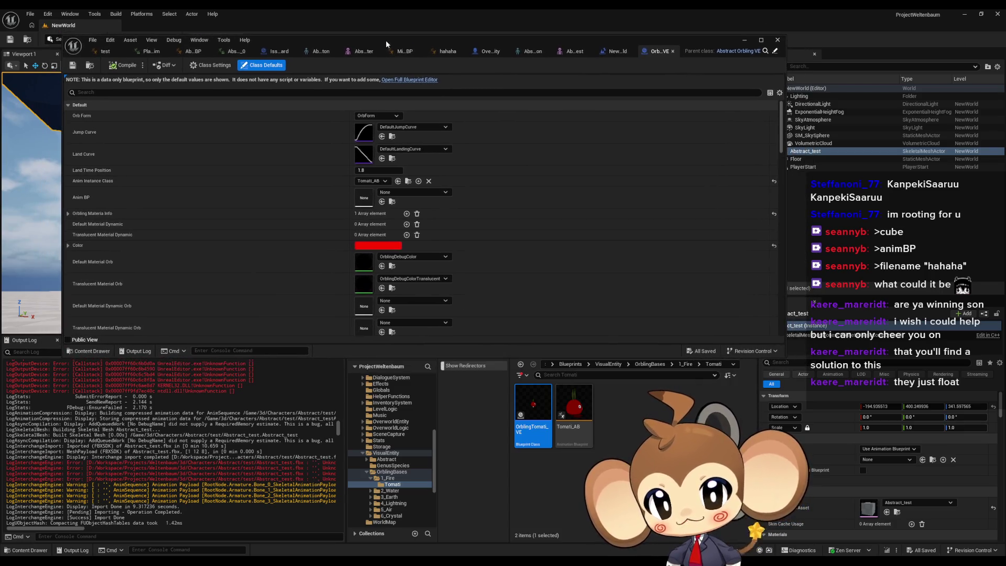
{"action": "left_click", "coordinate": [409, 80]}
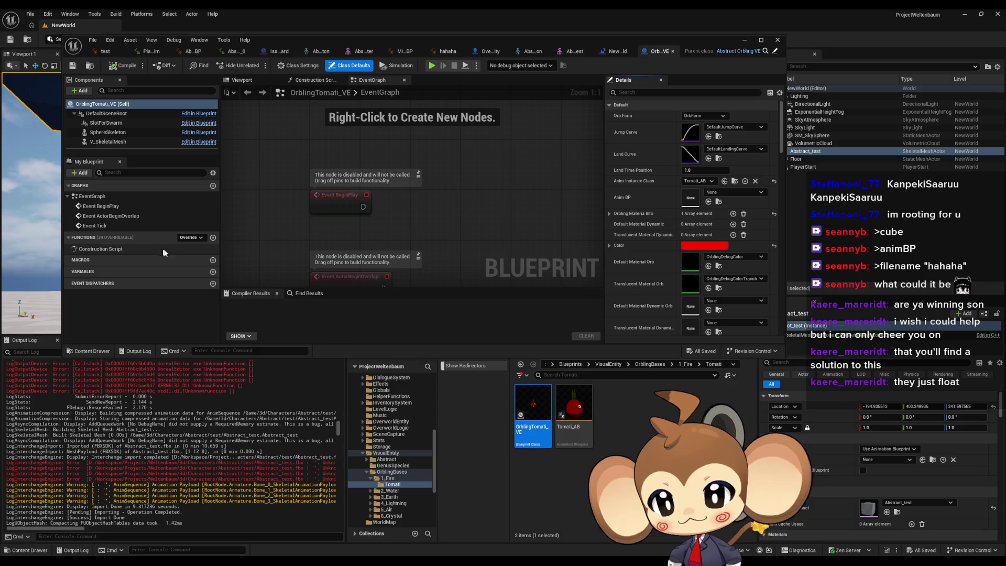
{"action": "left_click", "coordinate": [200, 238]}
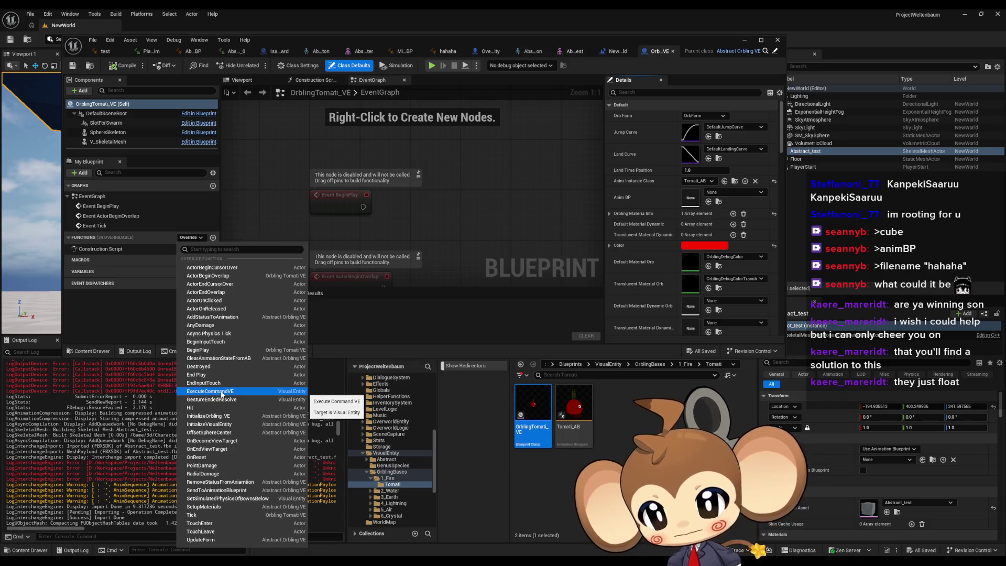
{"action": "key", "text": "Escape"}
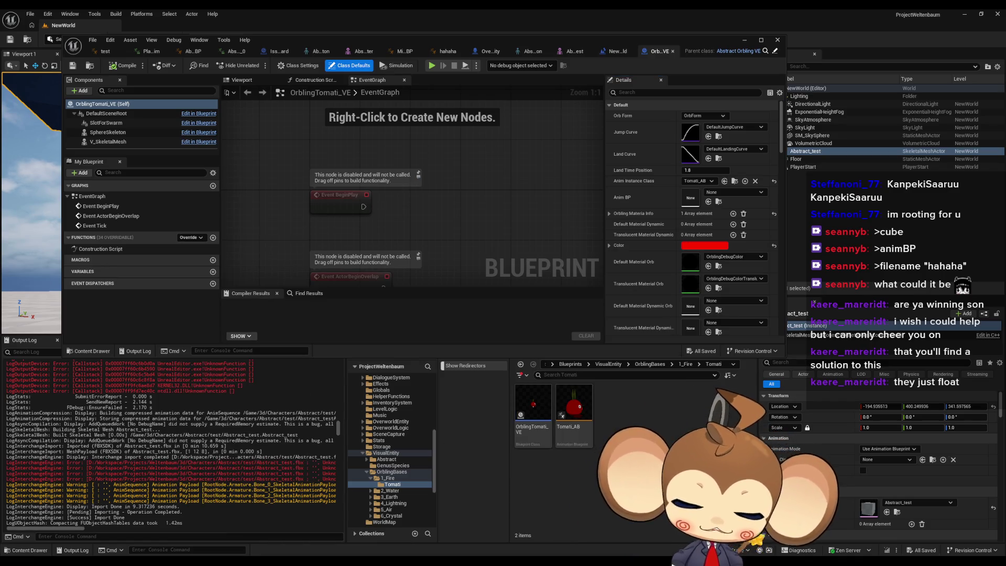